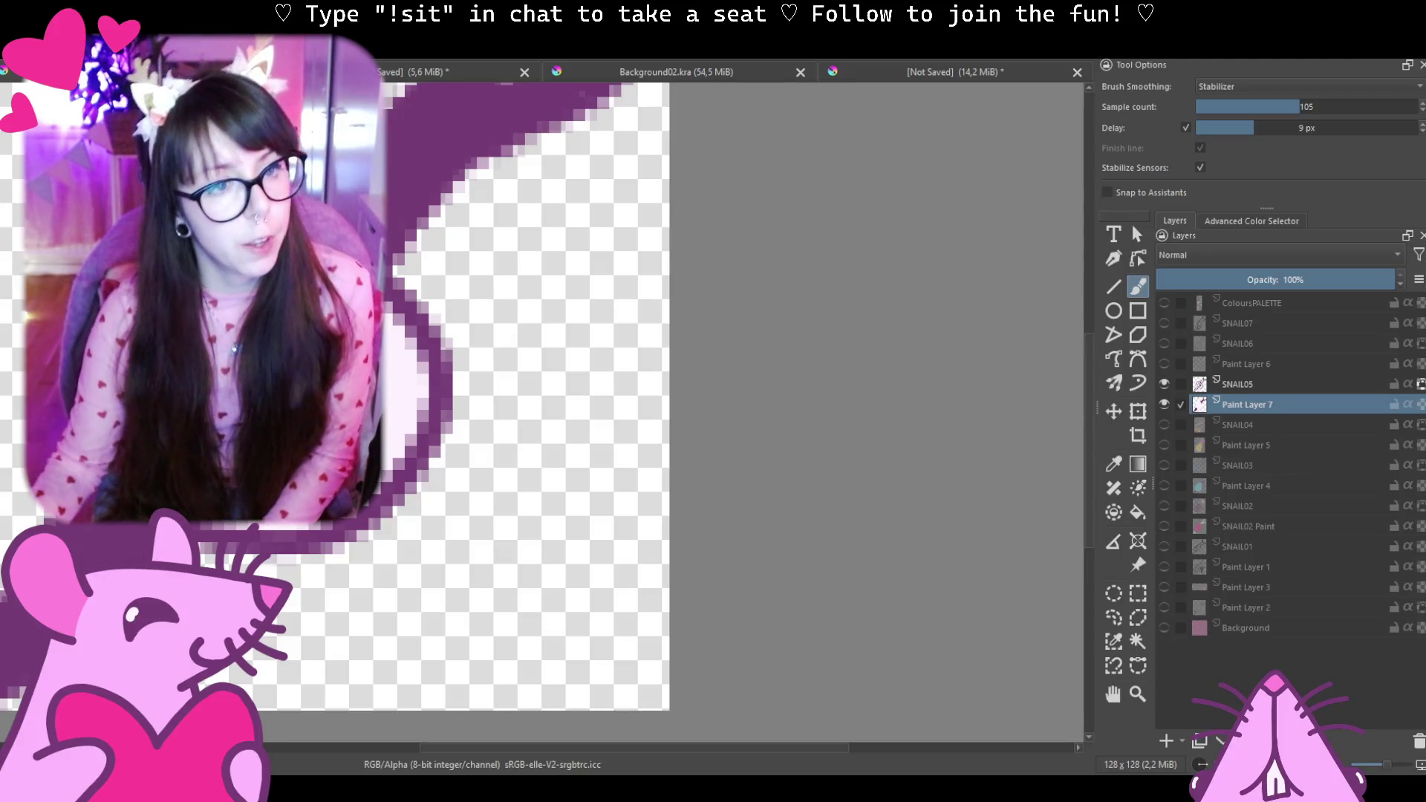
Export the 128px snail sprite as a PNG into the SnailGame folder, accepting the PNG options.
key(alt+f)
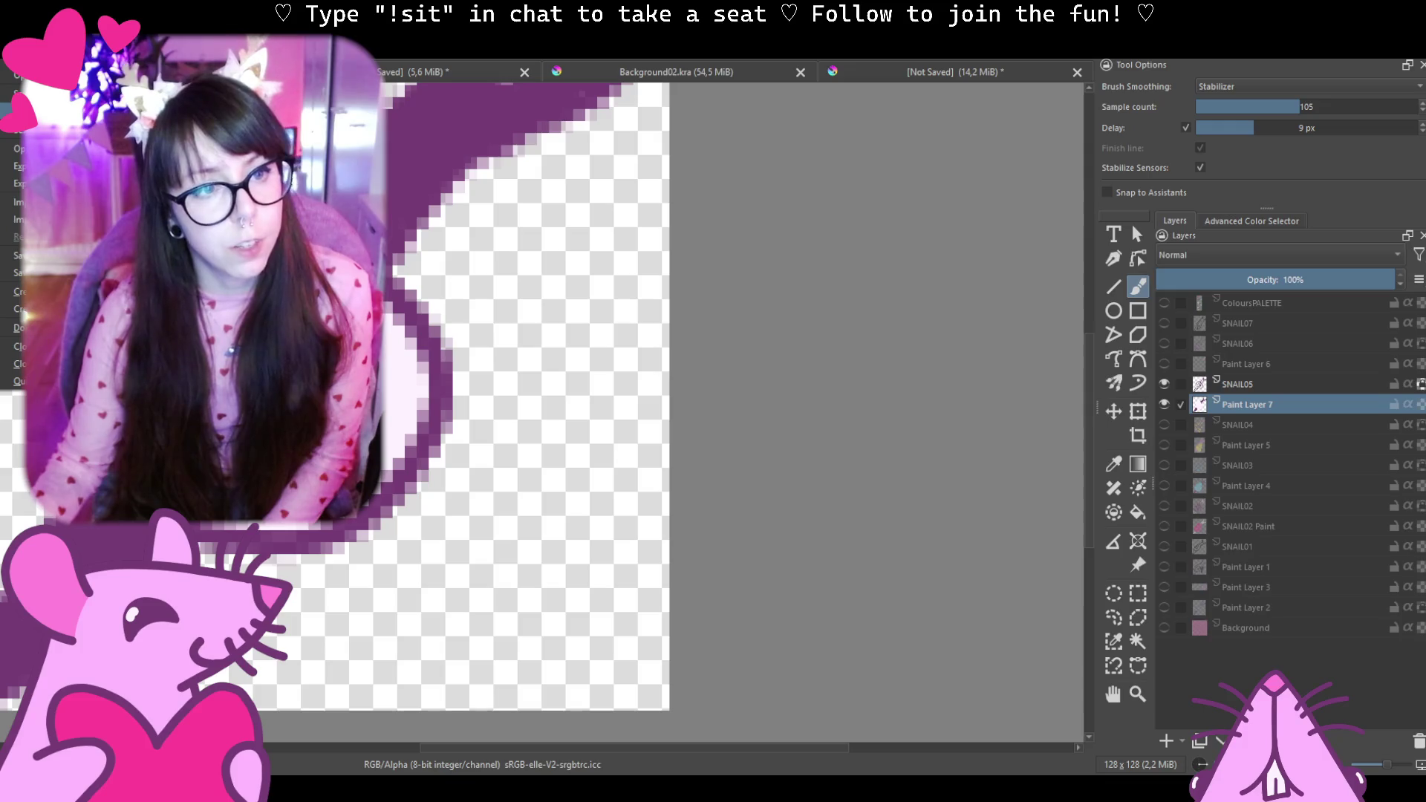
click(67, 166)
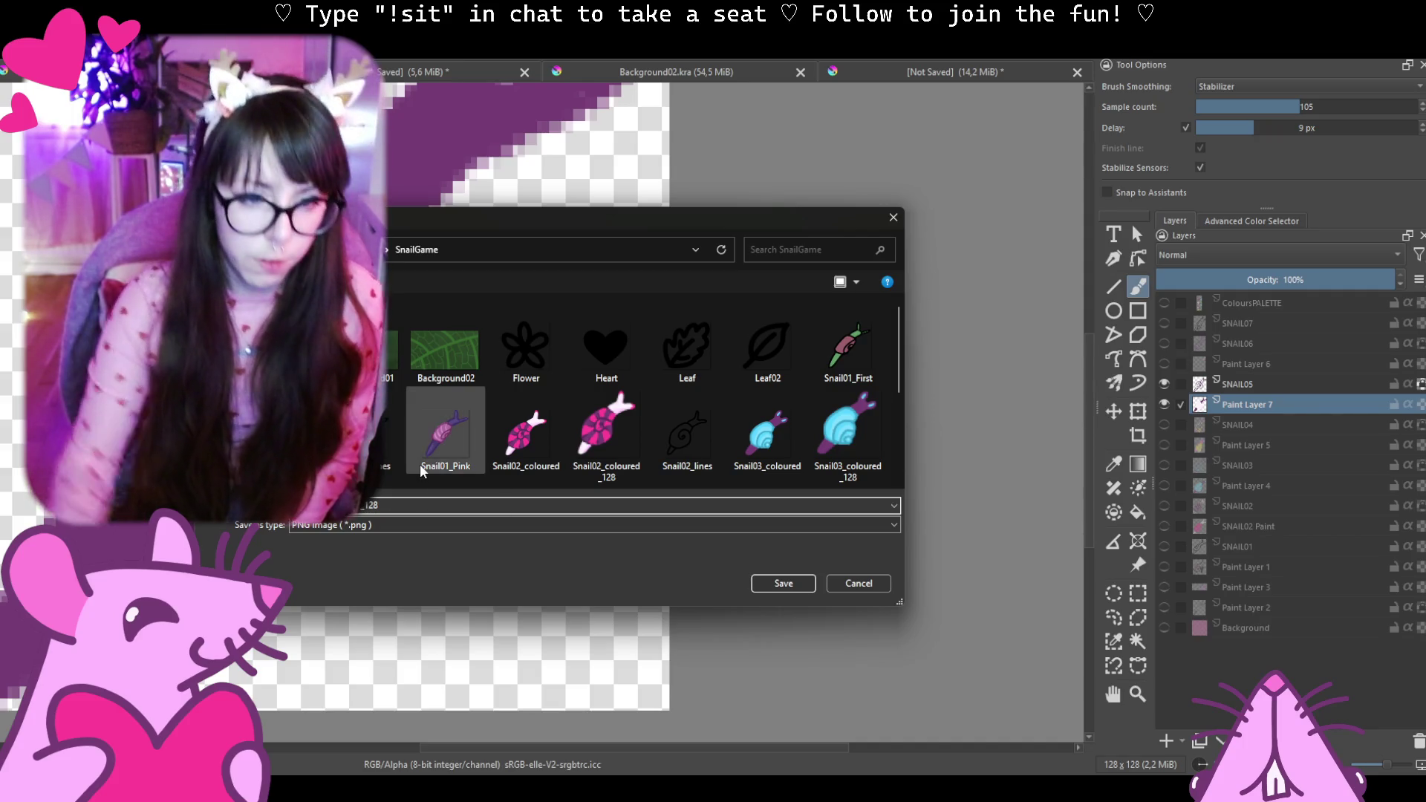
click(781, 583)
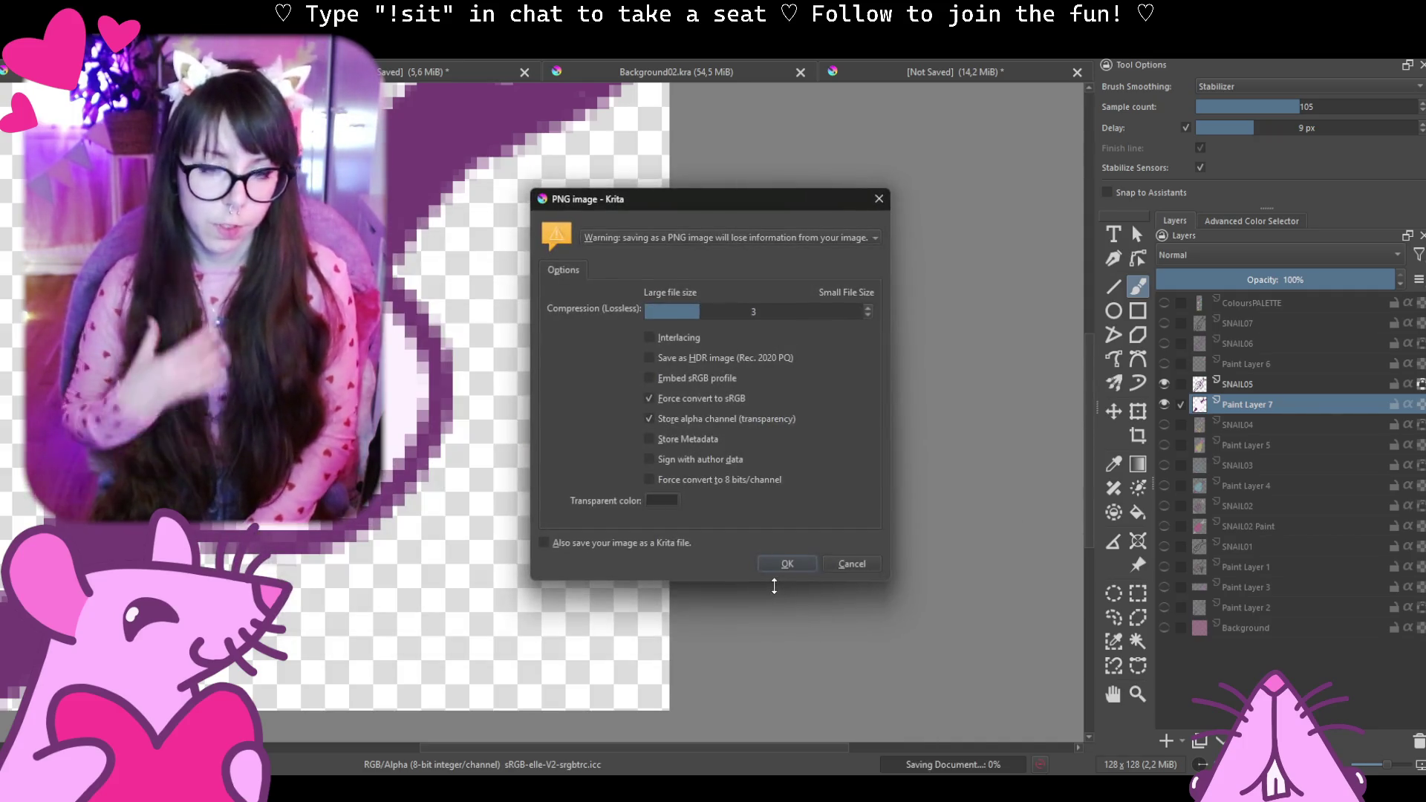
click(785, 567)
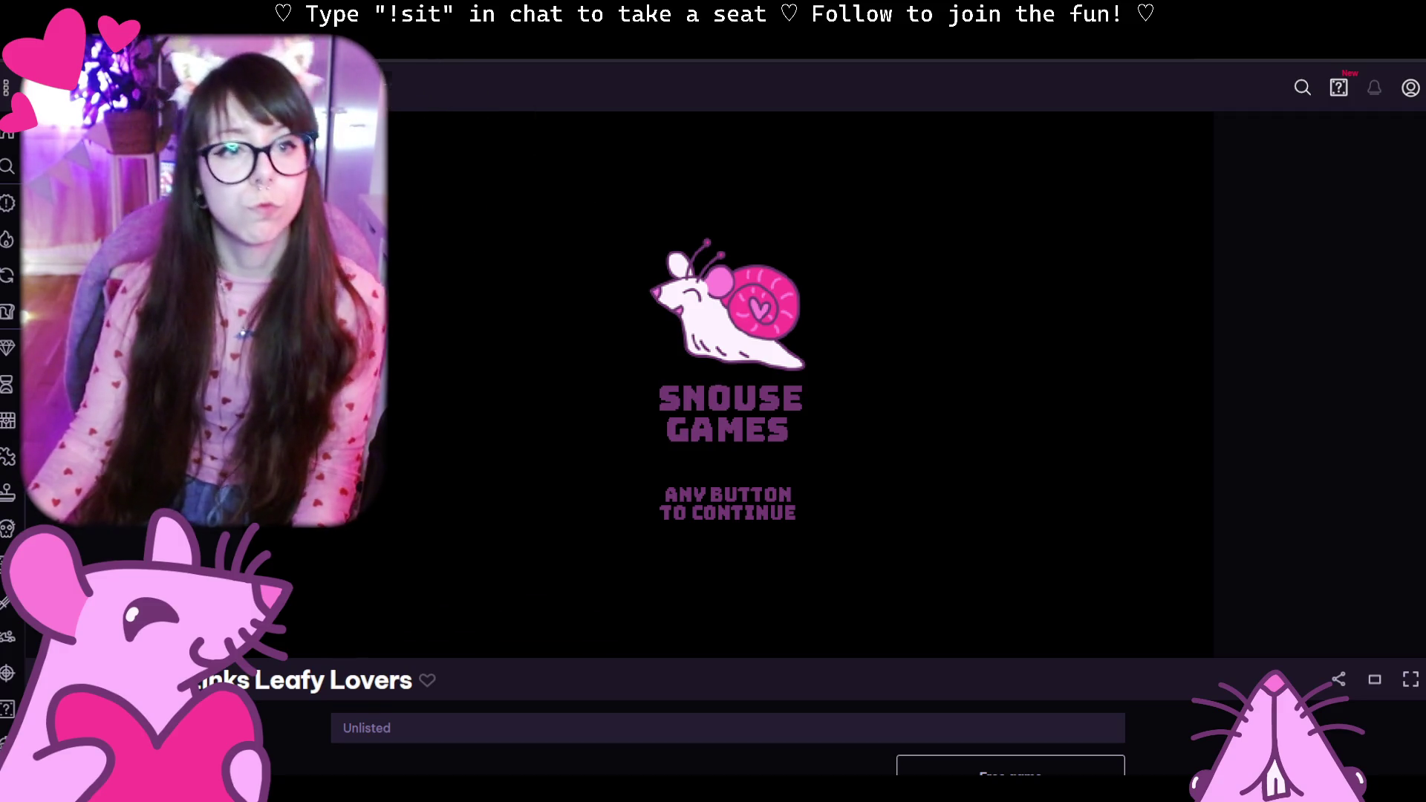
Switch to the YouTube tab and put the music video in full screen.
click(435, 47)
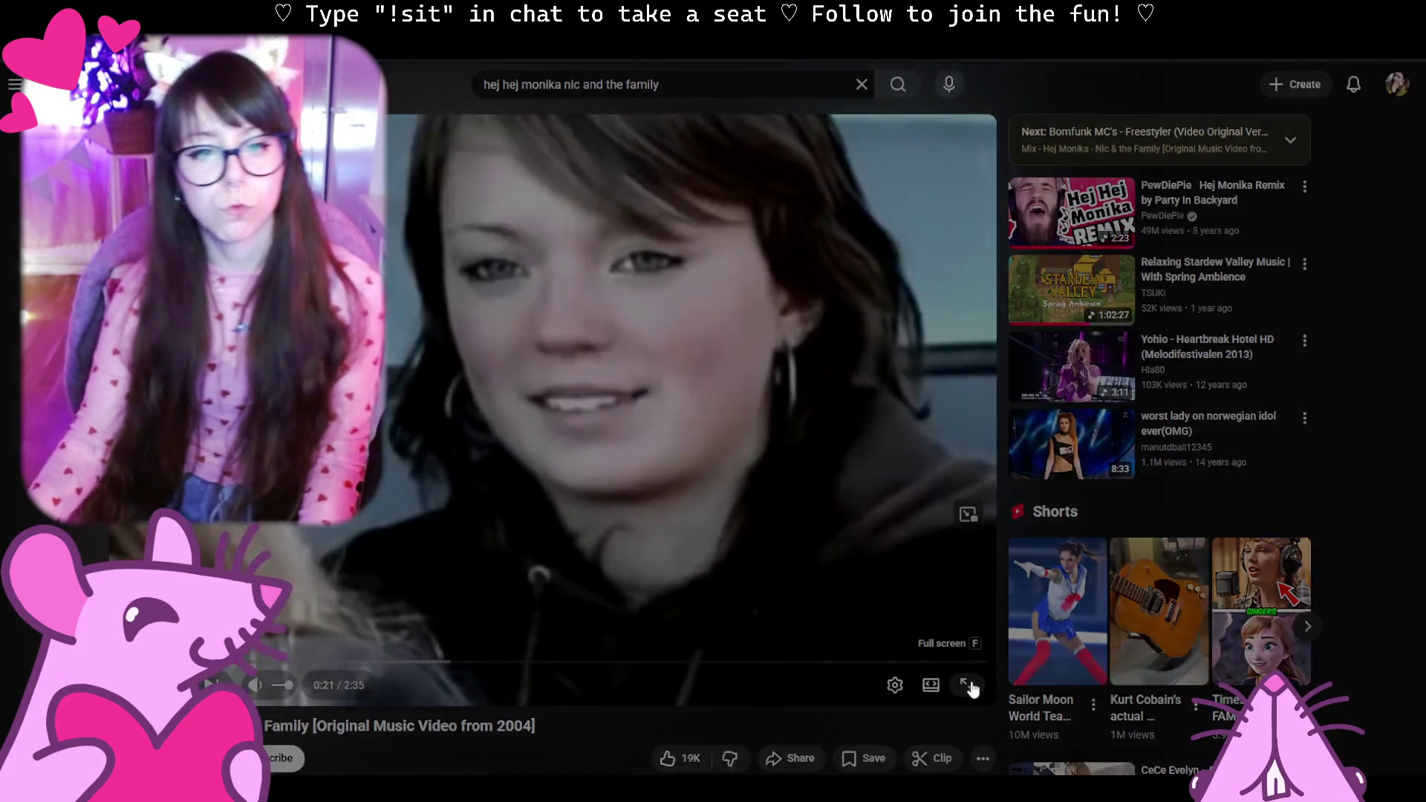
click(966, 686)
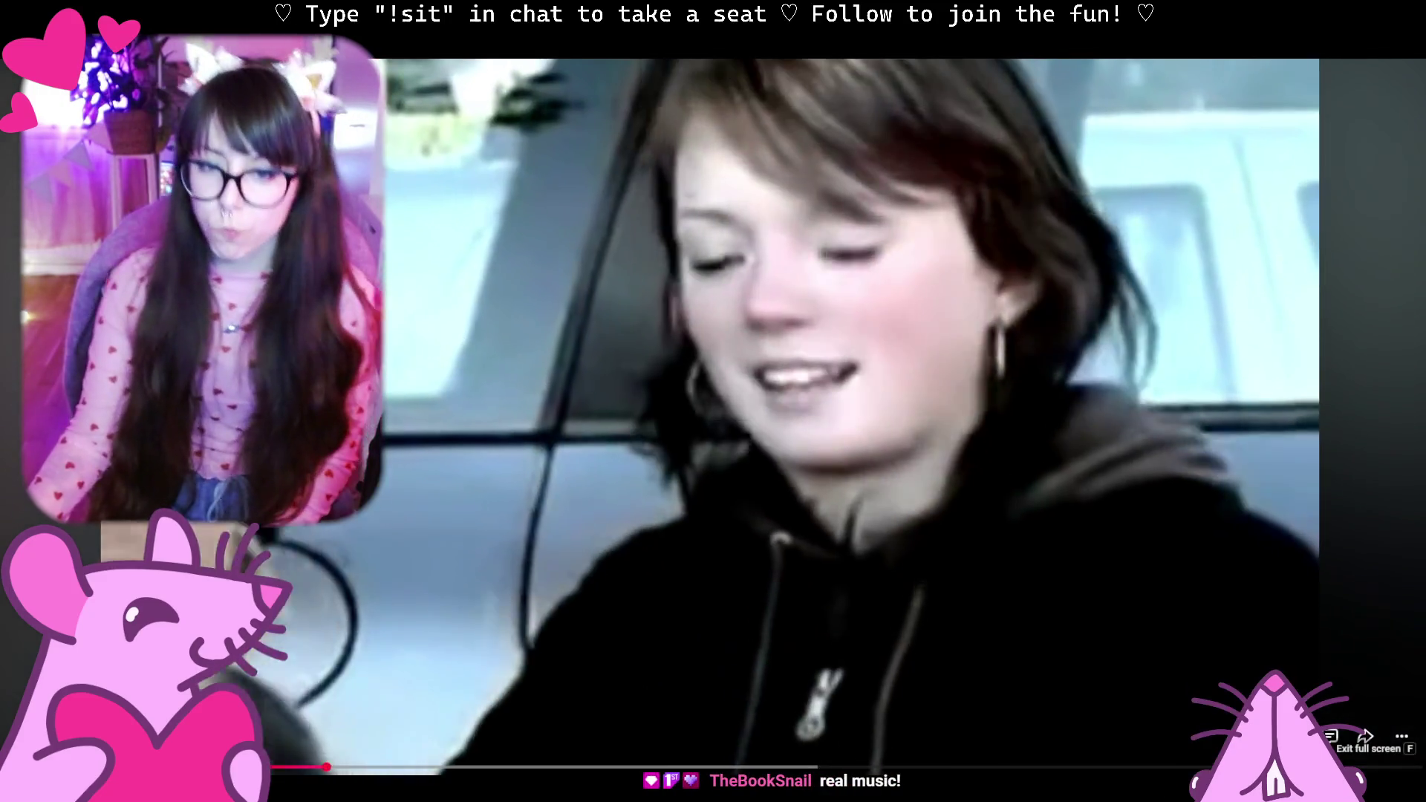
Exit full screen on the video and flip between the Snouse Games and YouTube tabs.
click(1381, 780)
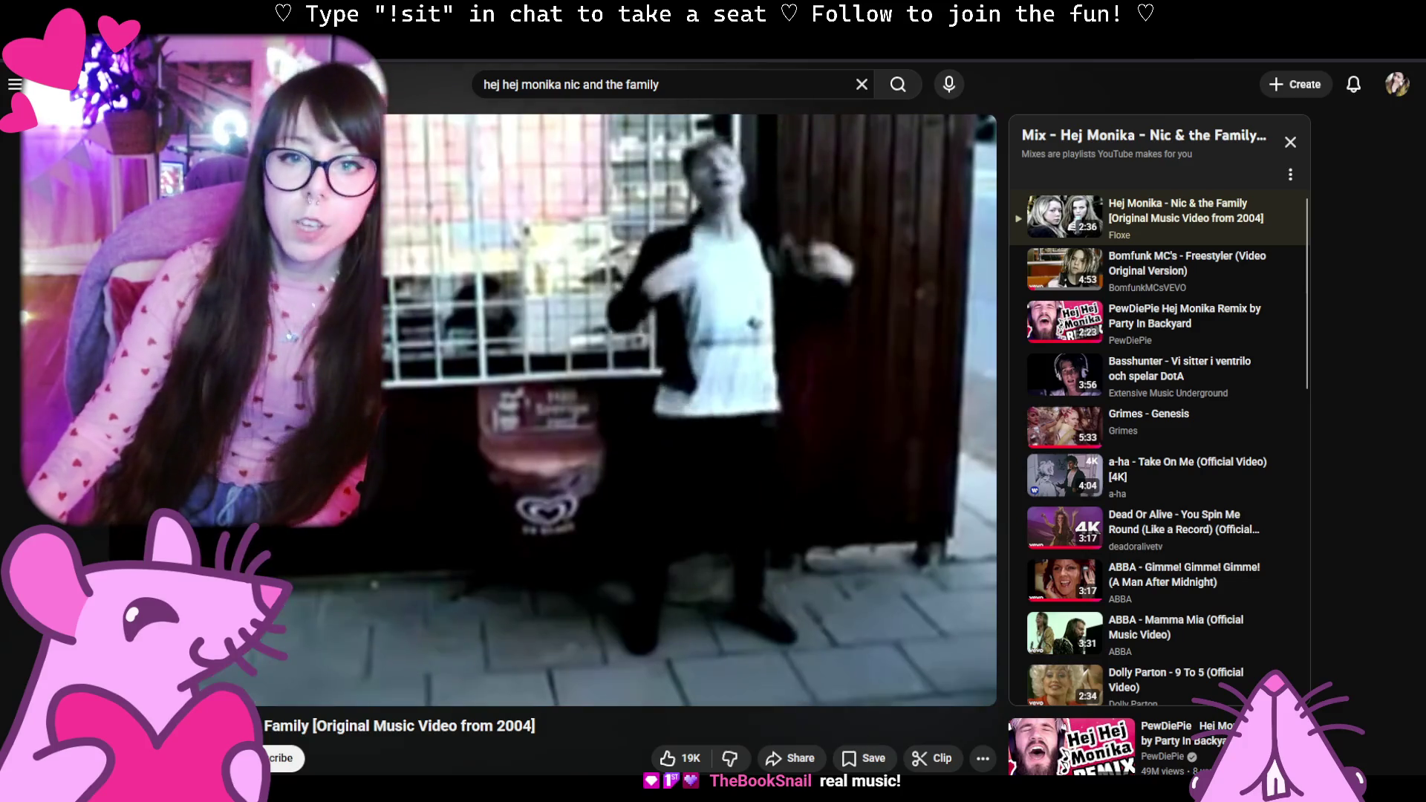
key(ctrl+Tab)
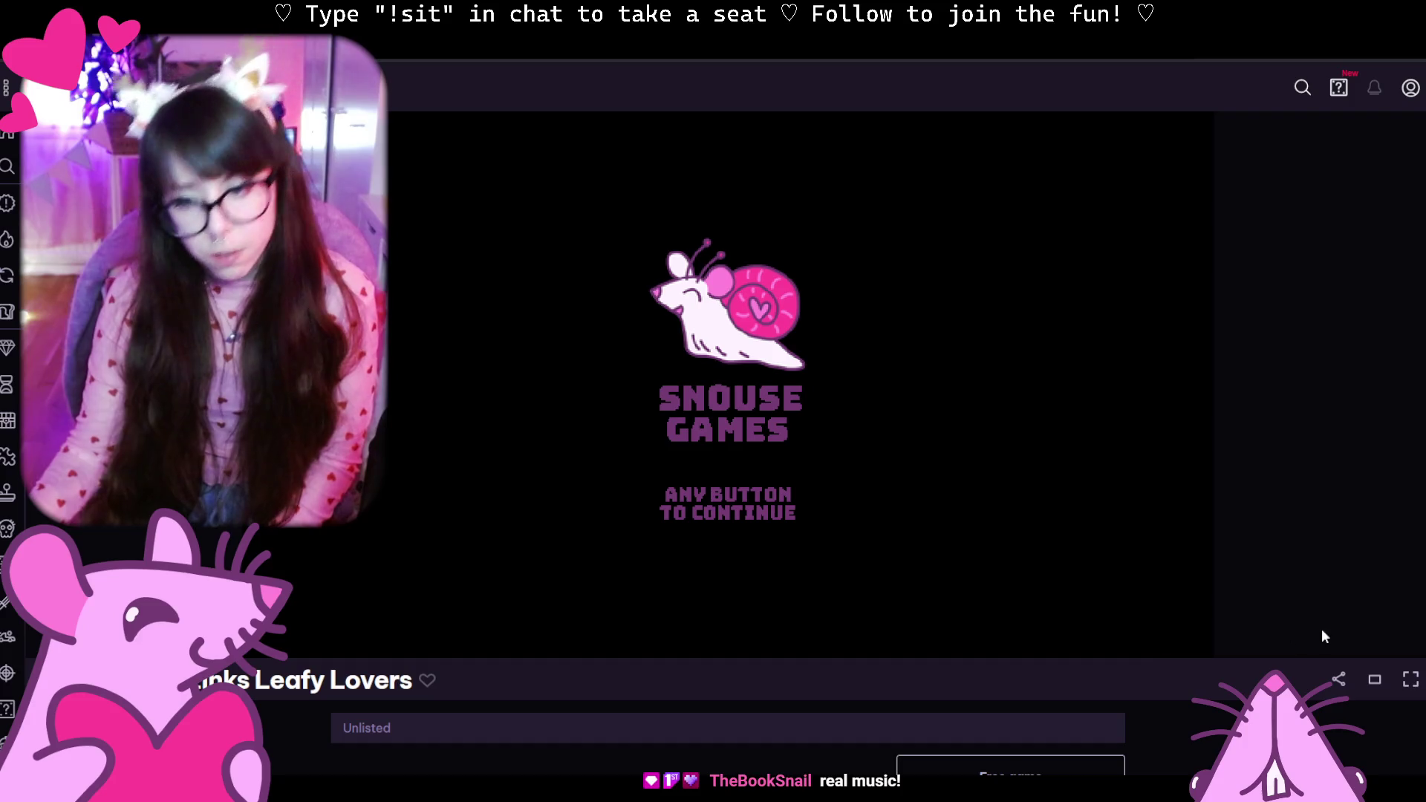
key(ctrl+Tab)
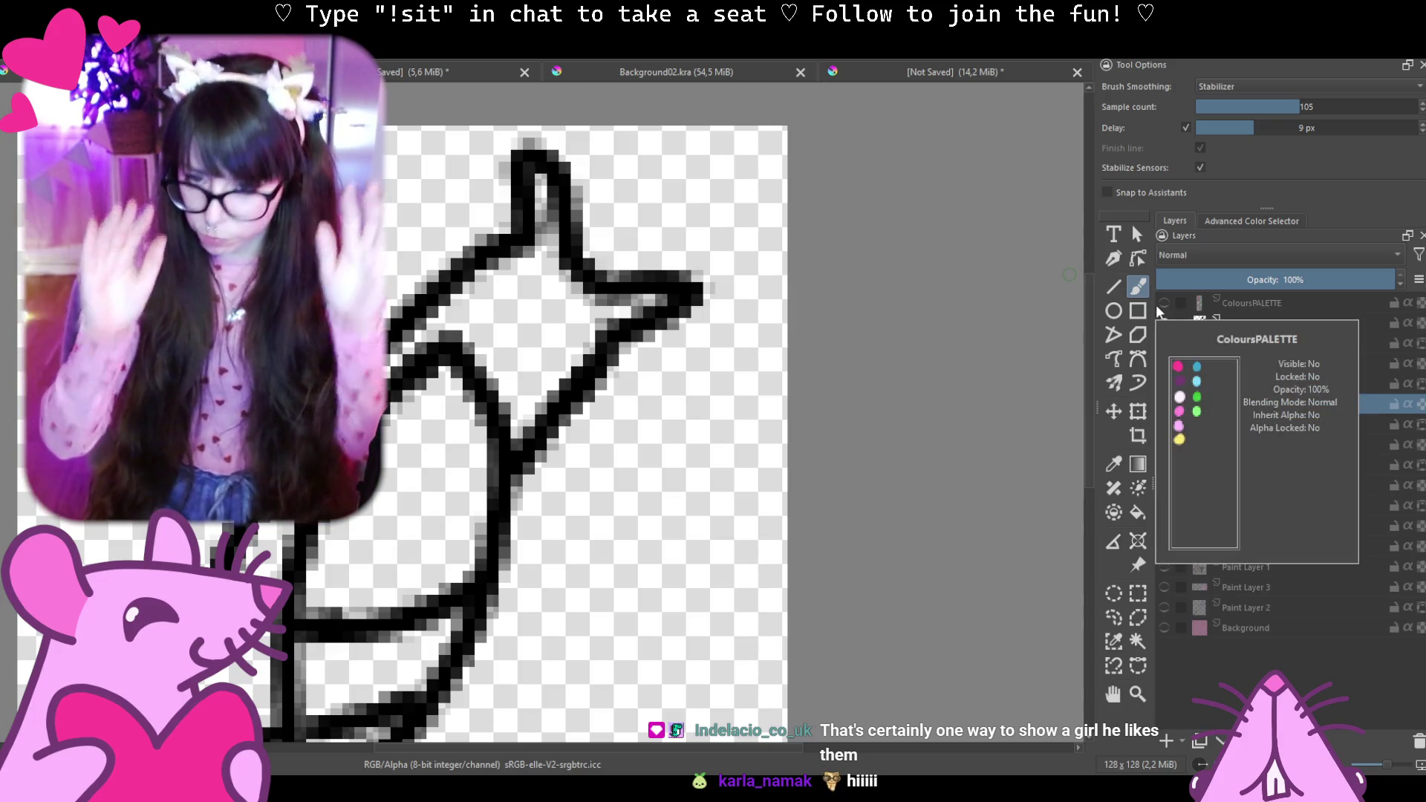
Add Paint Layer 8 below SNAIL07, keep SNAIL07 active, and show the ColoursPALETTE swatches.
click(1264, 325)
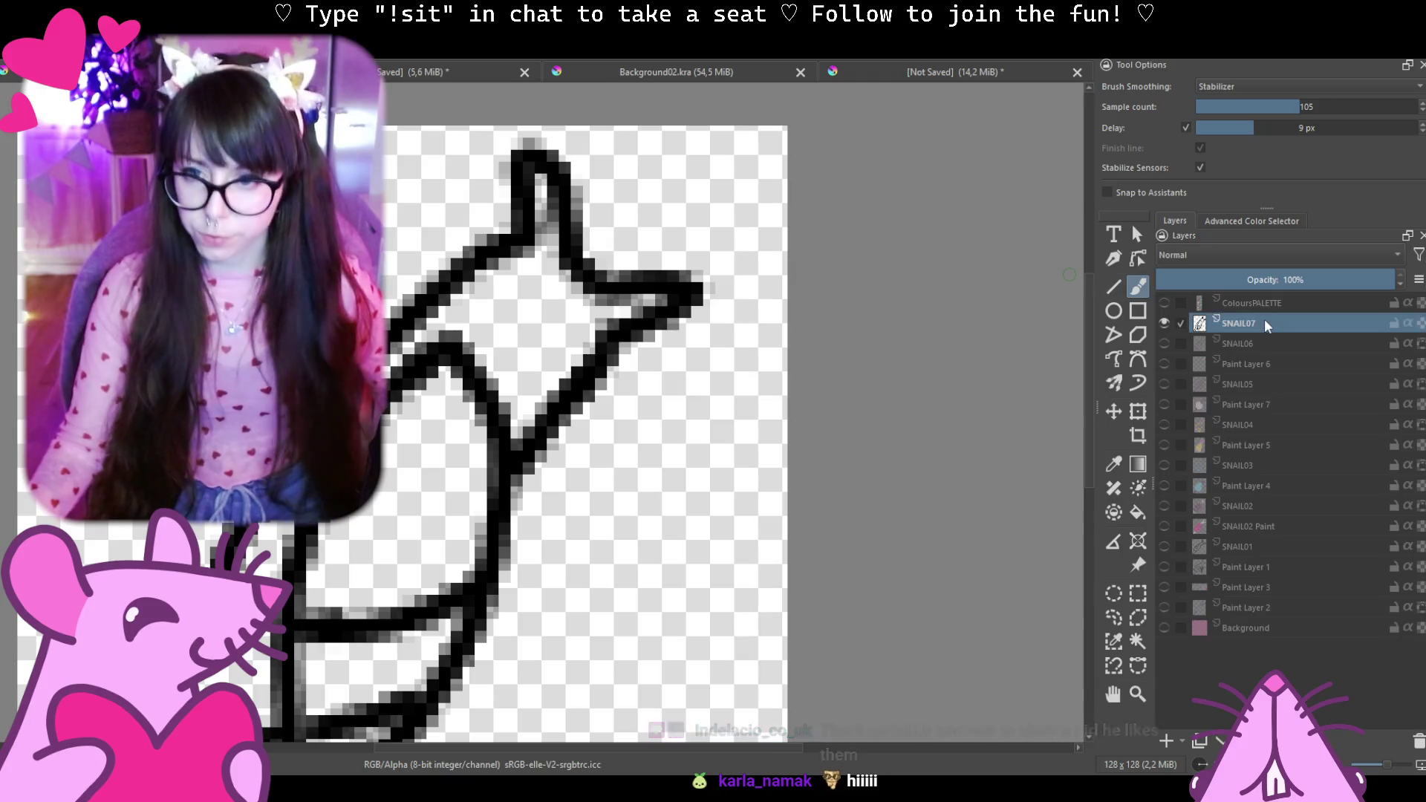
click(1164, 741)
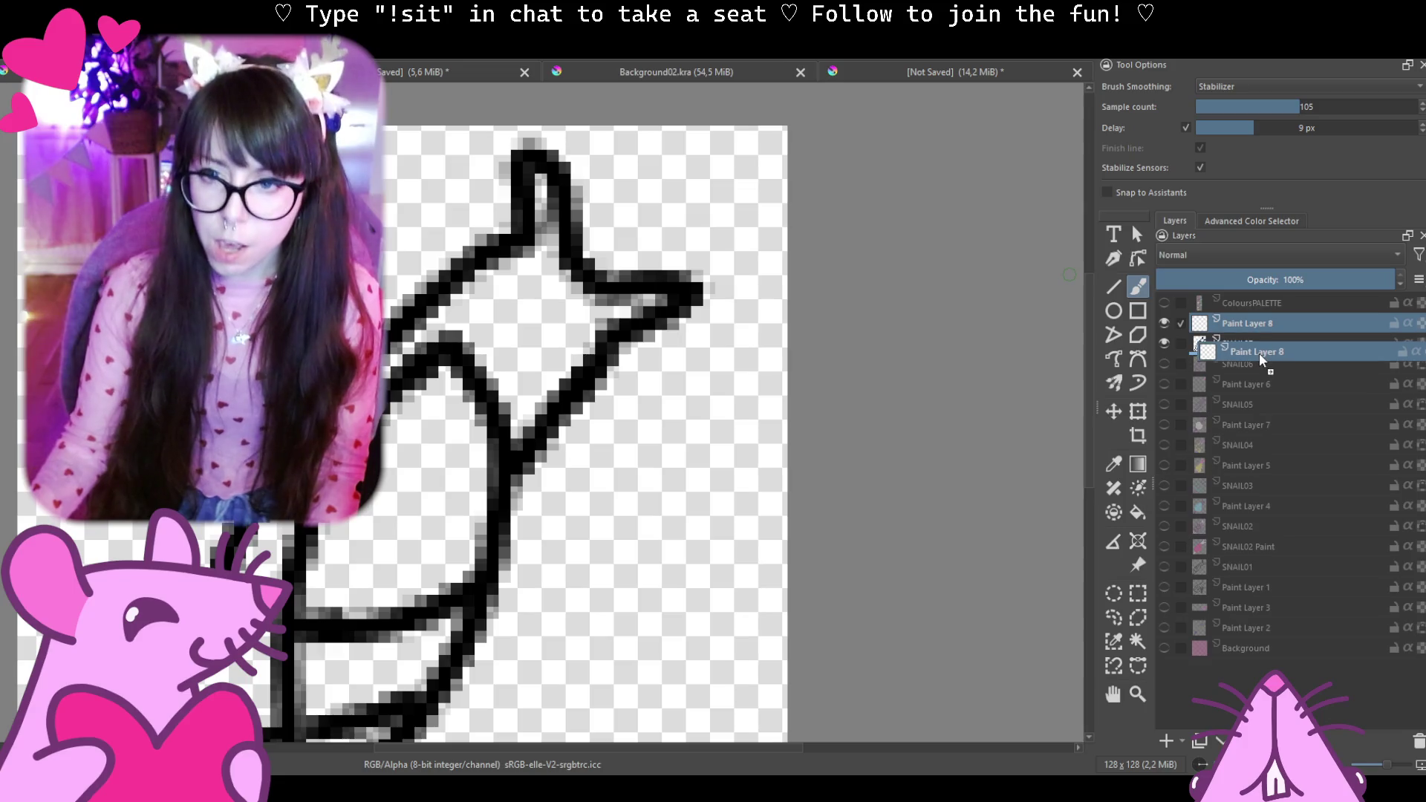
drag(1251, 325, 1285, 346)
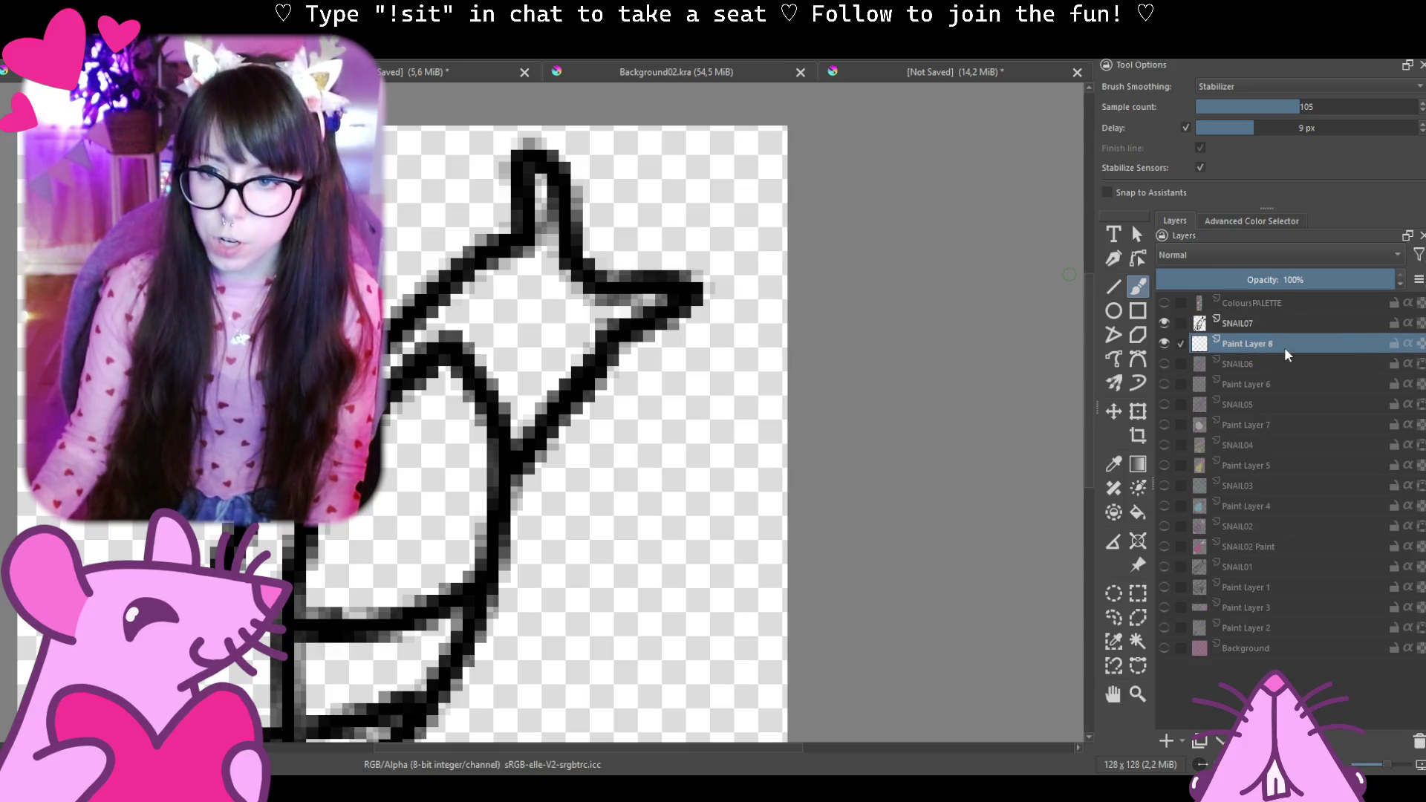
click(1237, 321)
scroll(529, 426, down, 3)
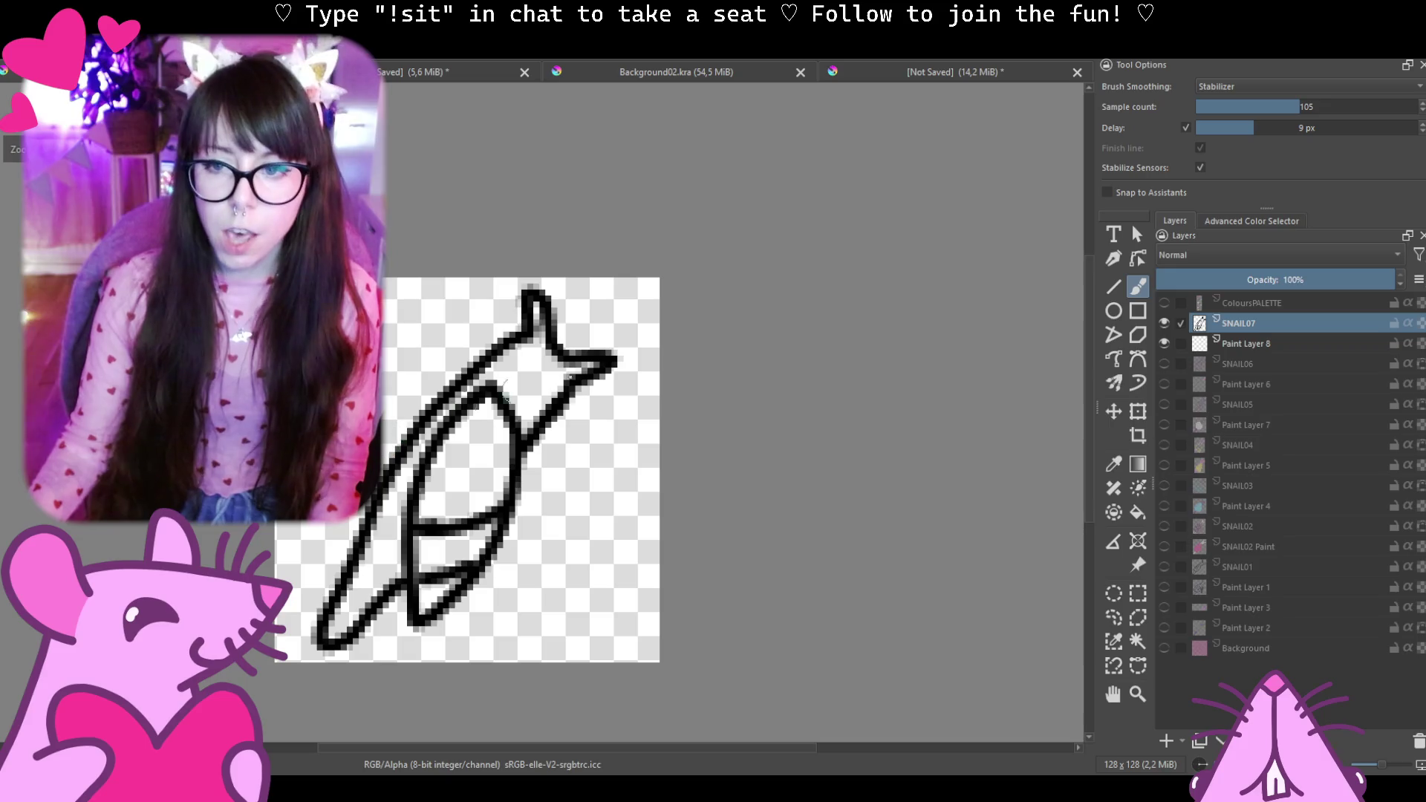
click(1165, 304)
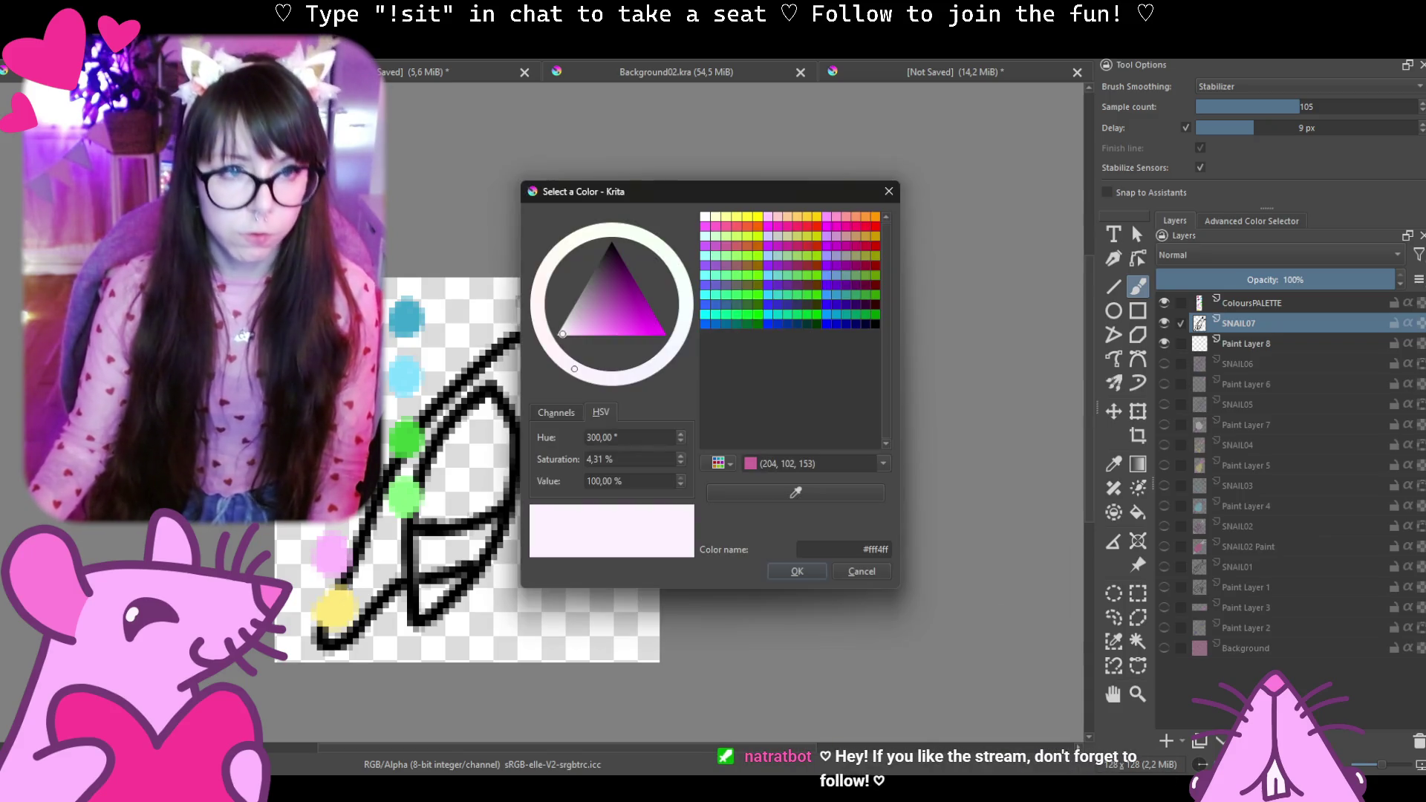
Sample the purple swatch with the eyedropper and confirm it as the brush colour.
click(815, 493)
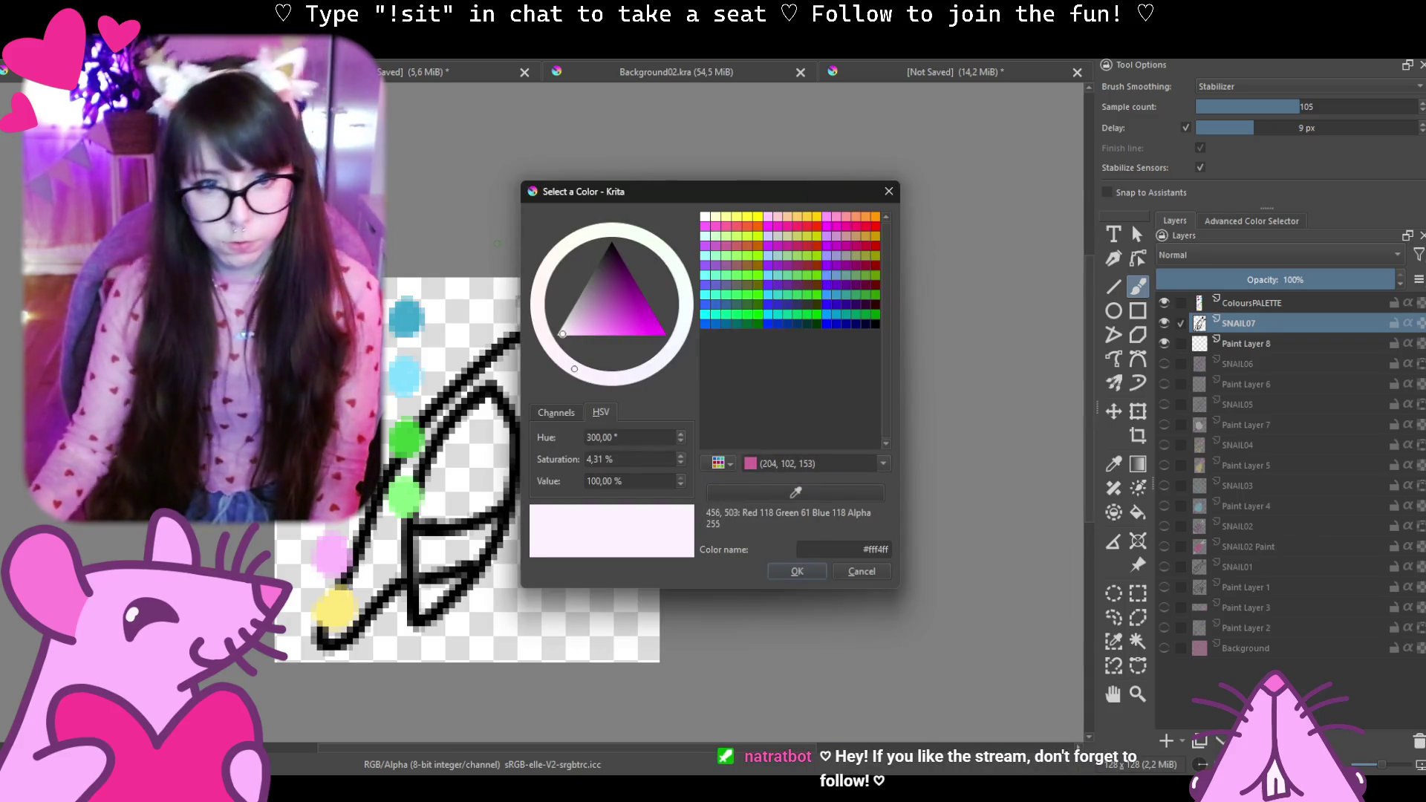
click(346, 374)
click(798, 571)
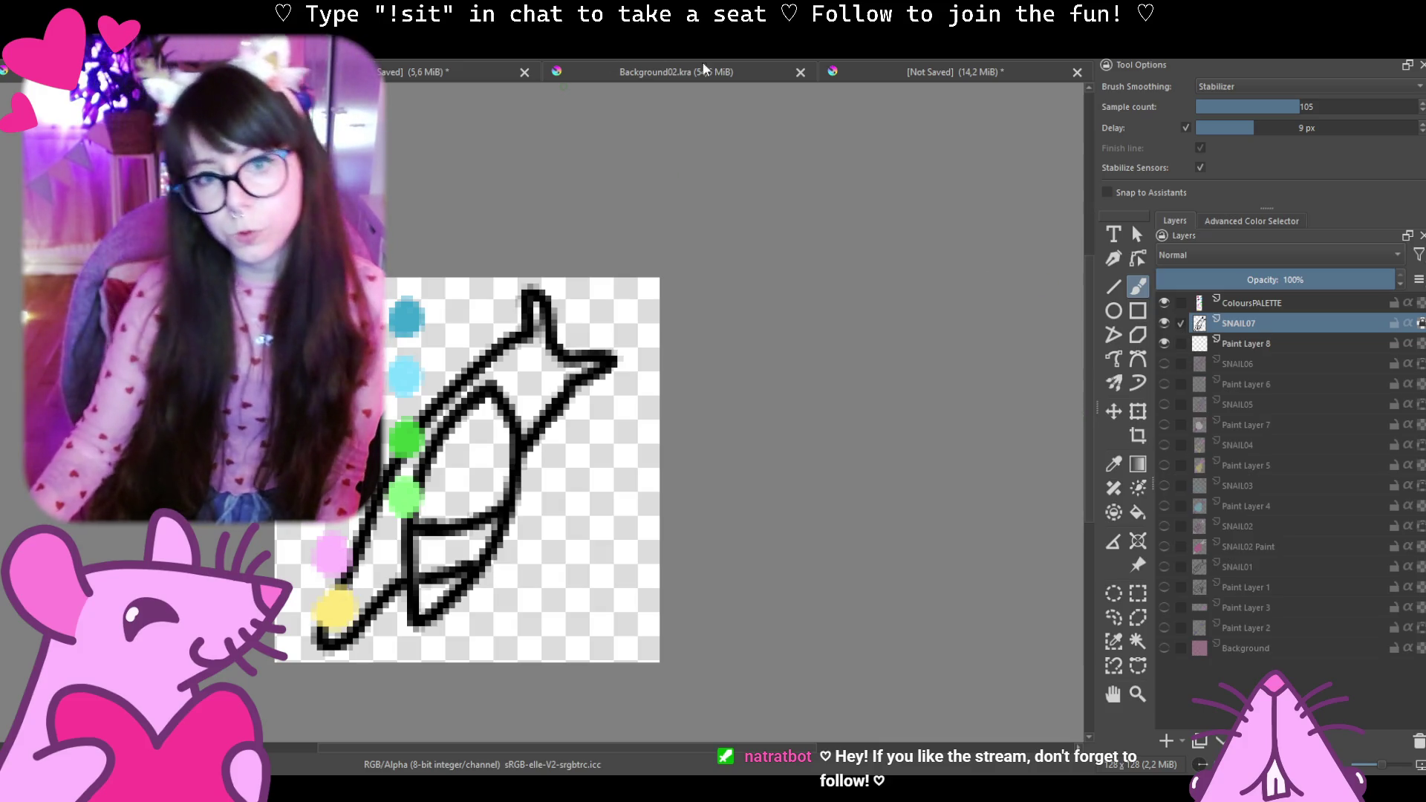
Retrace the snail's fin, upper outline, long diagonal and inner triangle lines in purple.
drag(616, 361, 319, 536)
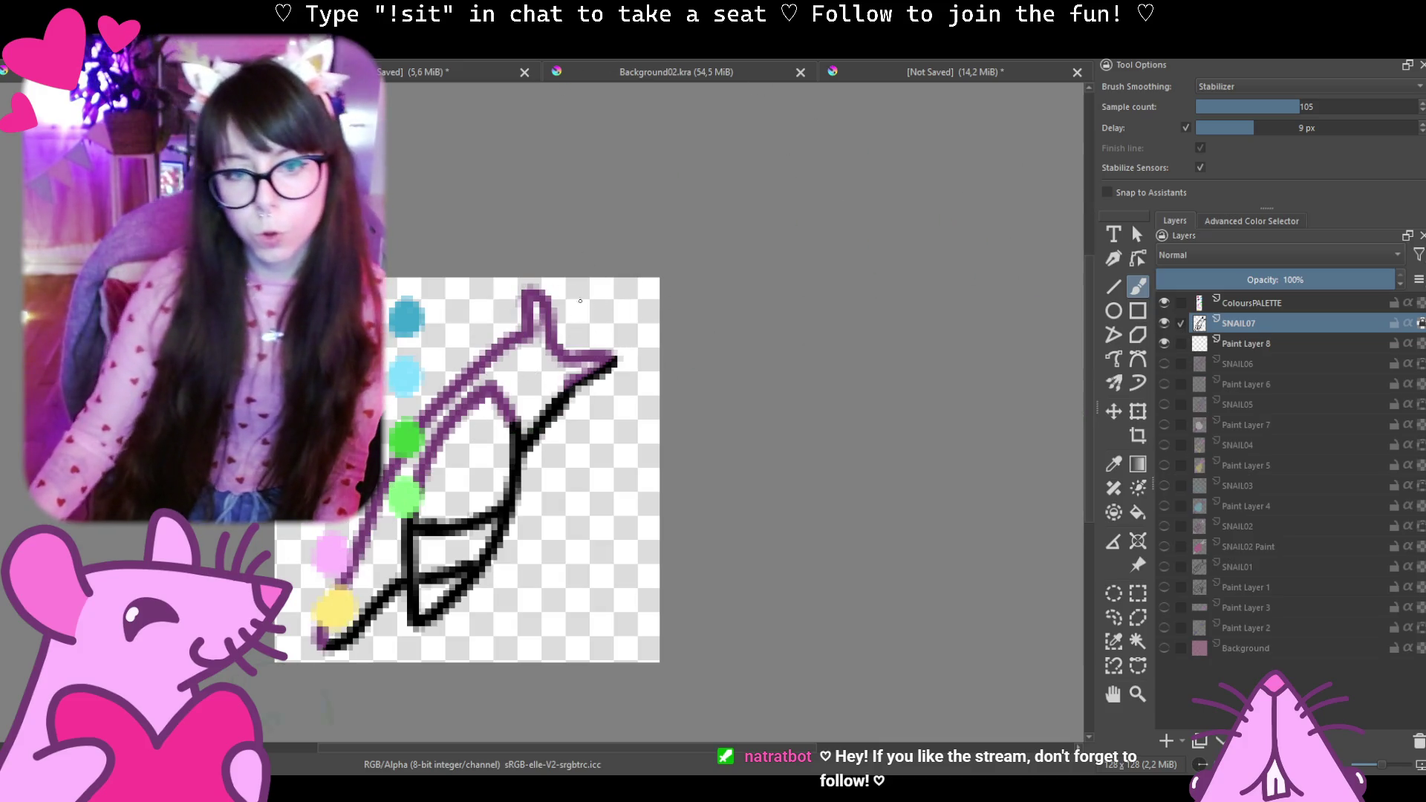
drag(615, 361, 323, 644)
drag(424, 624, 452, 518)
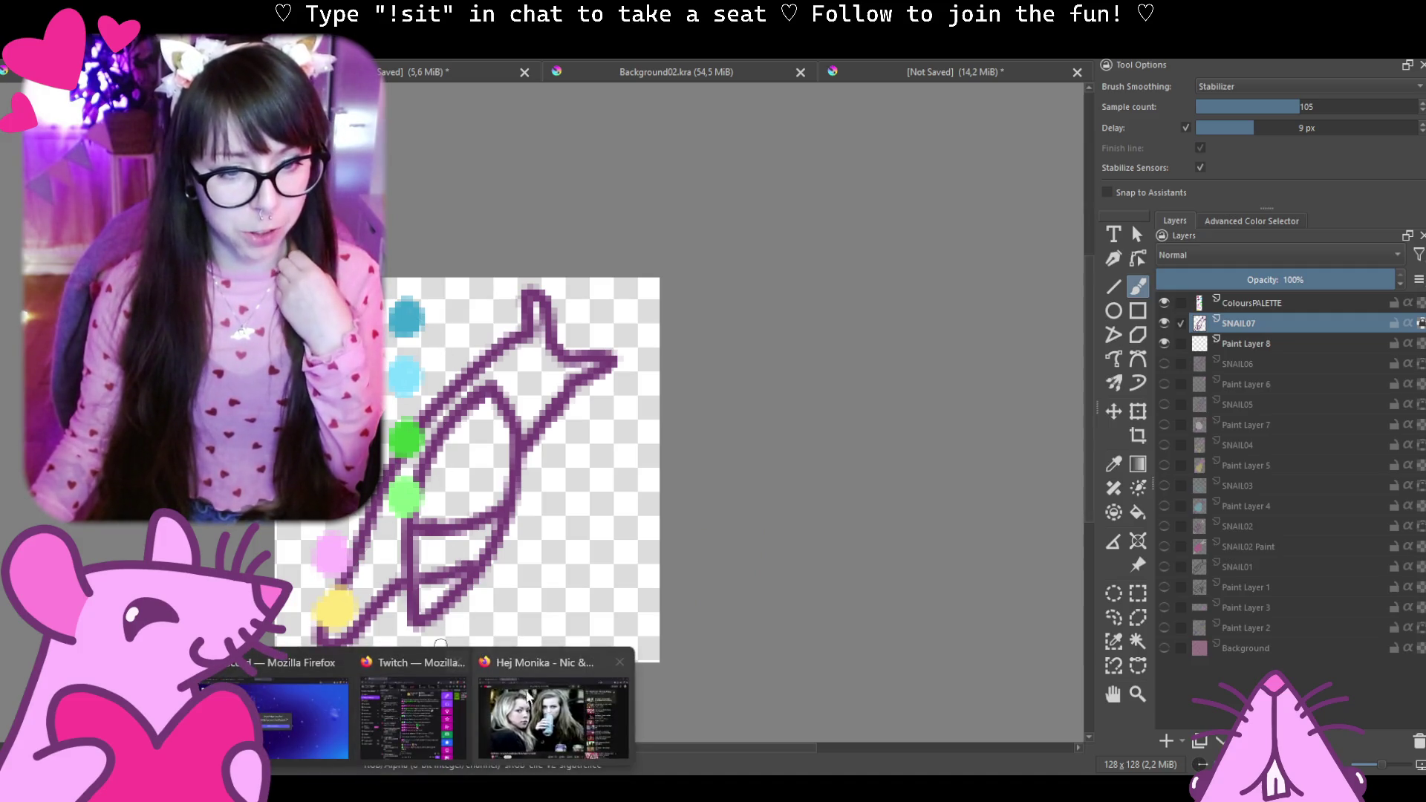
Check on the Basshunter video in YouTube, preview a later moment, and return to Krita.
click(554, 724)
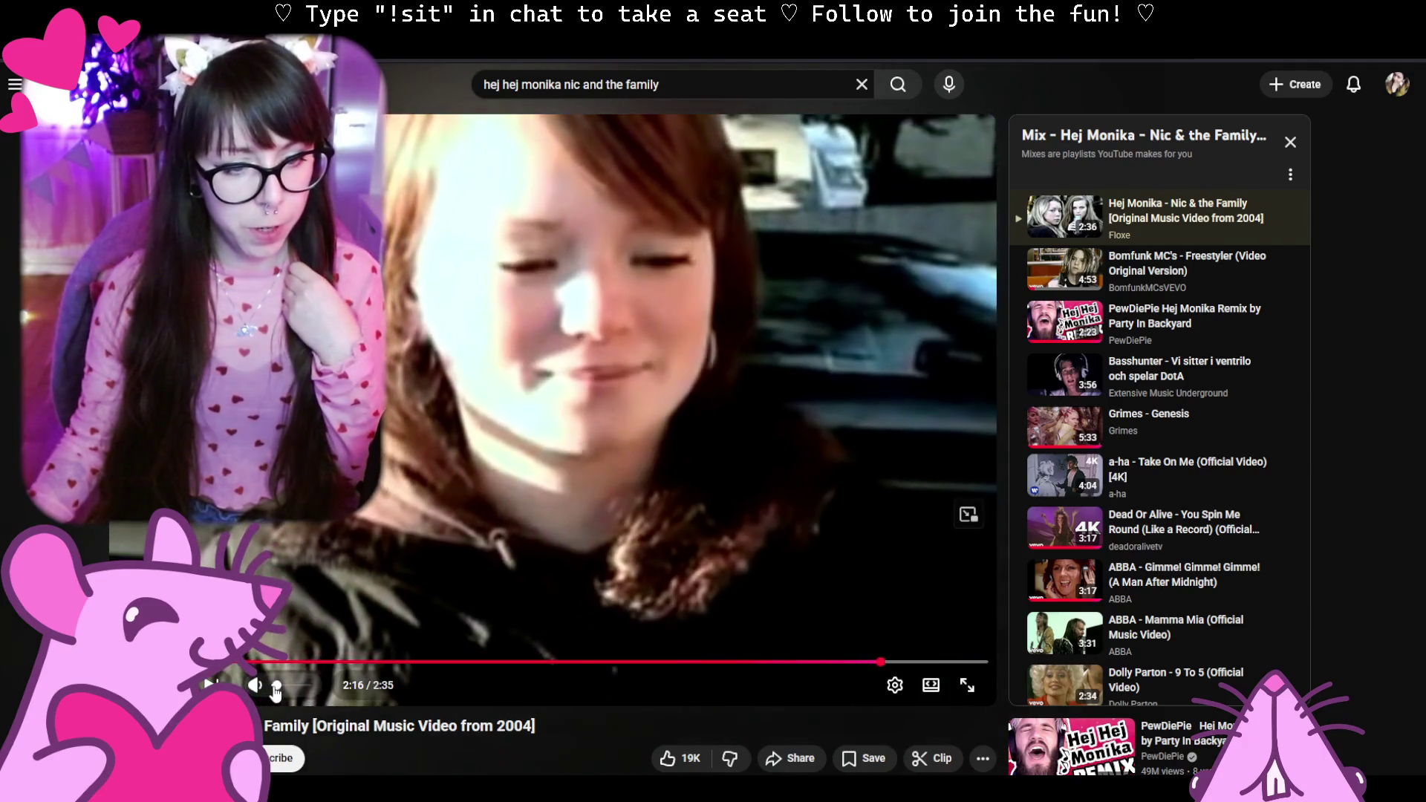
mouse_move(624, 390)
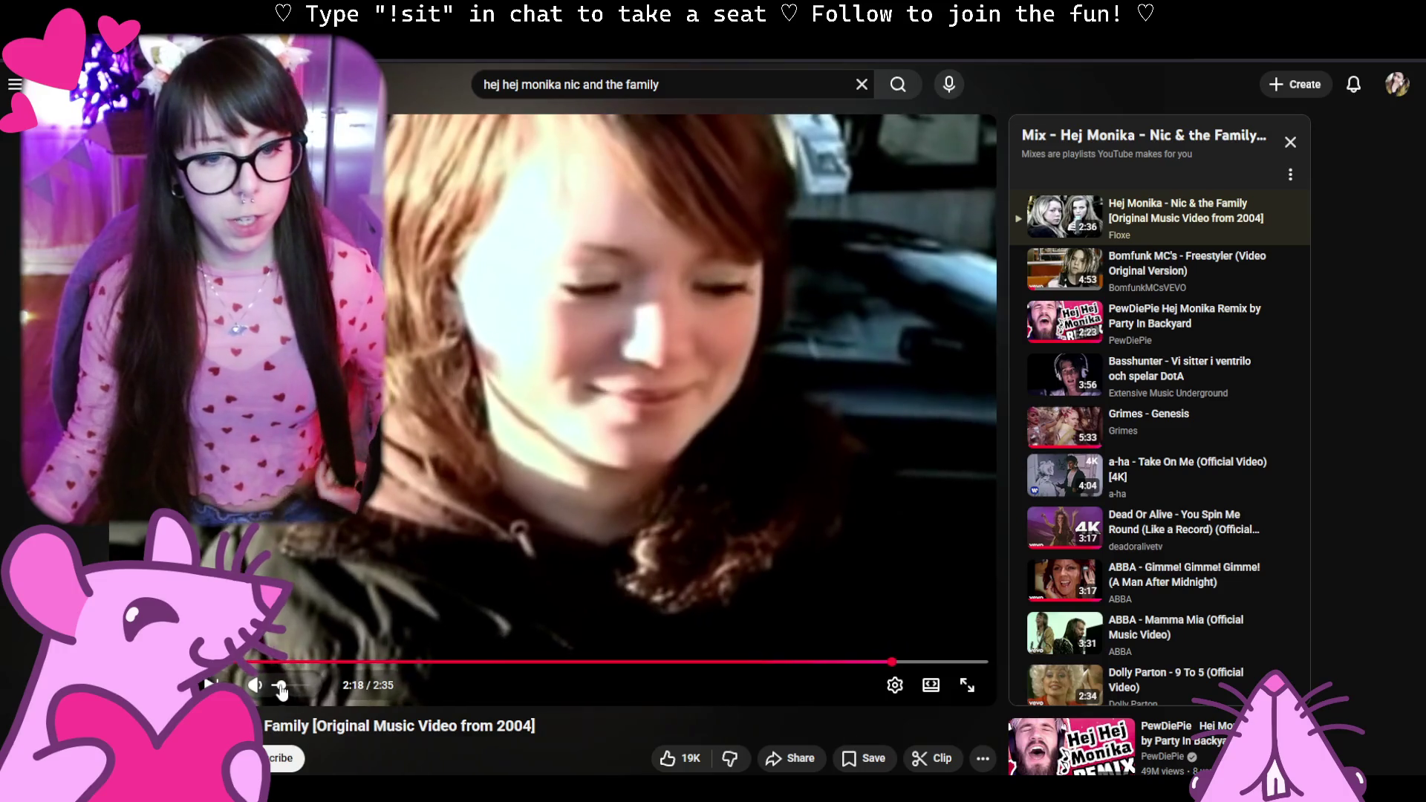
scroll(280, 692, down, 3)
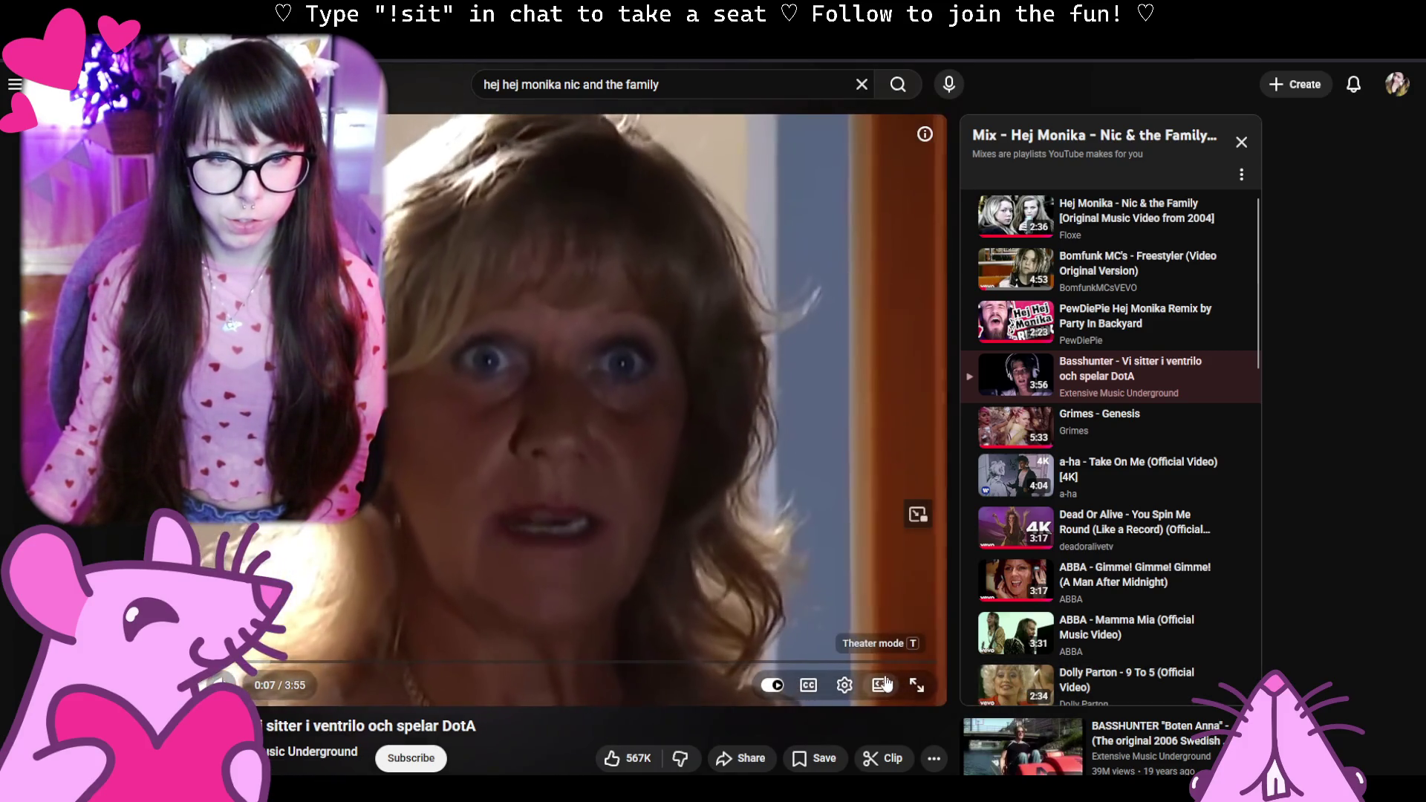
drag(869, 664, 844, 640)
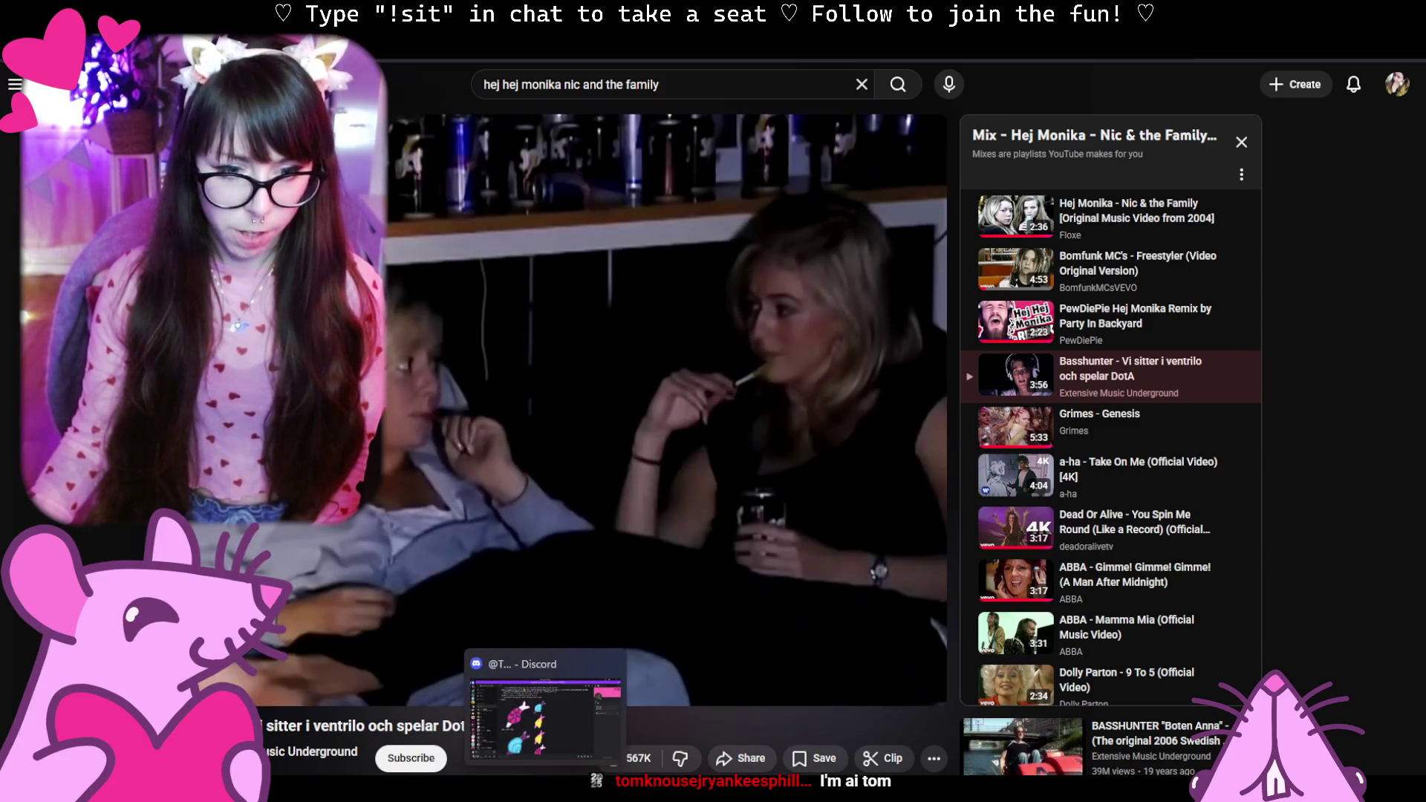
click(611, 713)
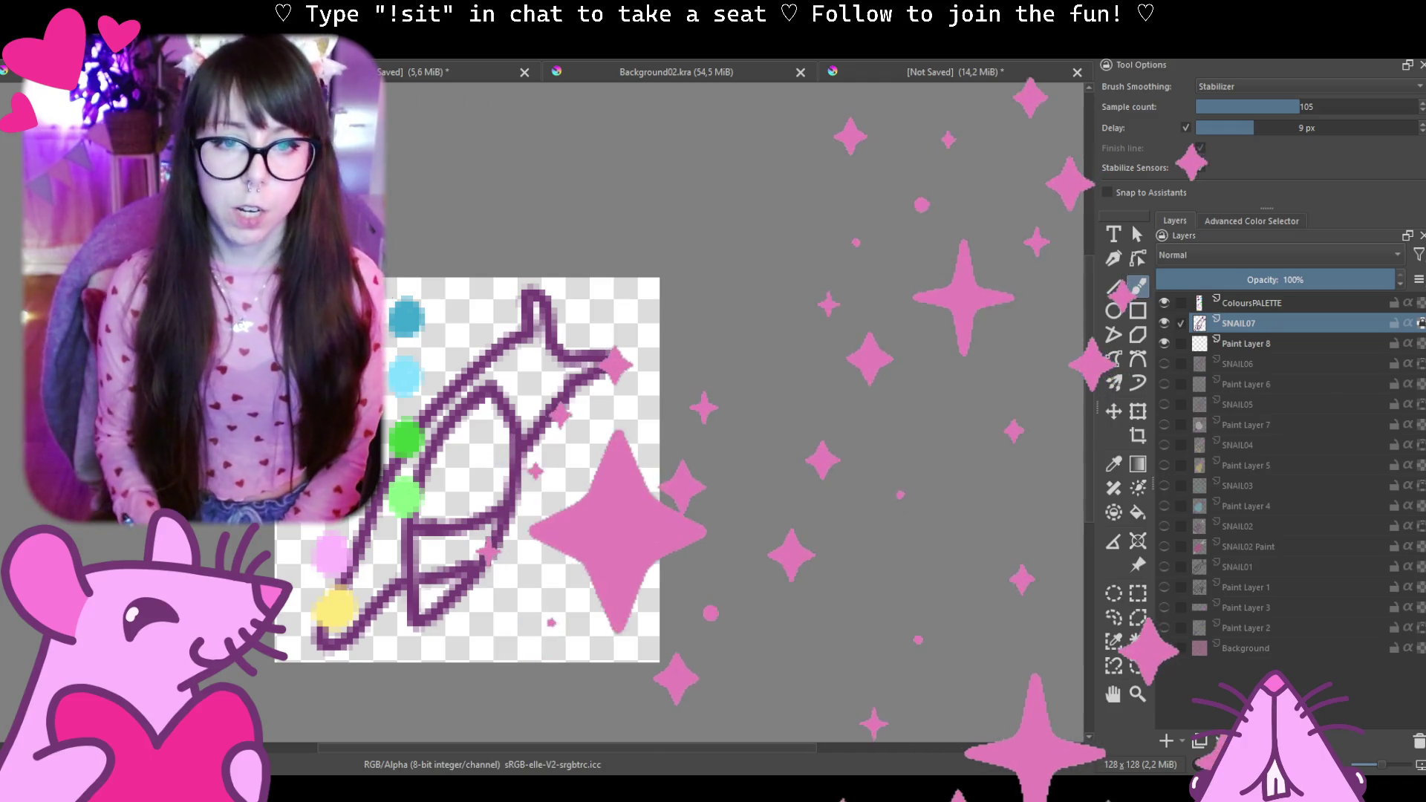
Make Paint Layer 8 active and pick the pale white from the screen as the brush colour.
click(1253, 346)
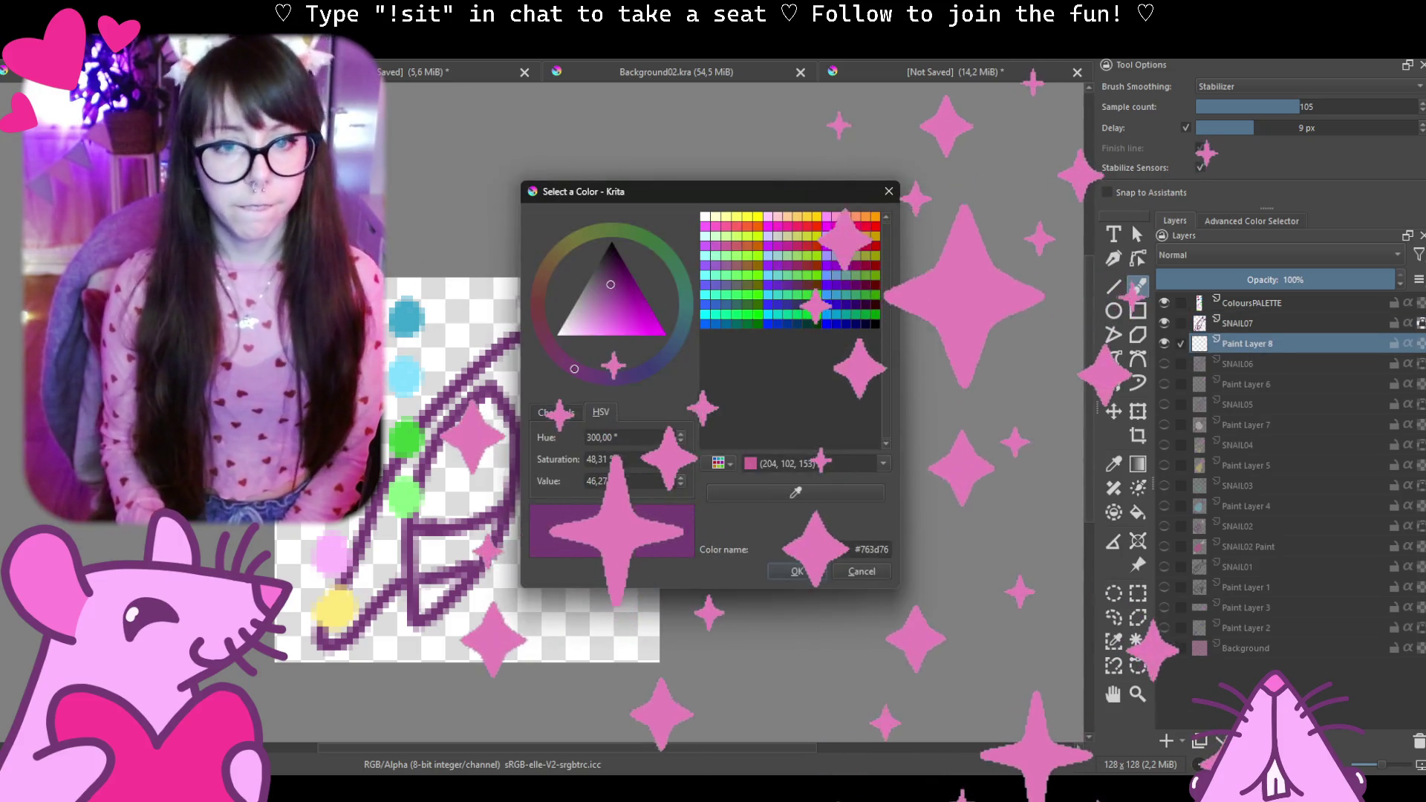
click(796, 492)
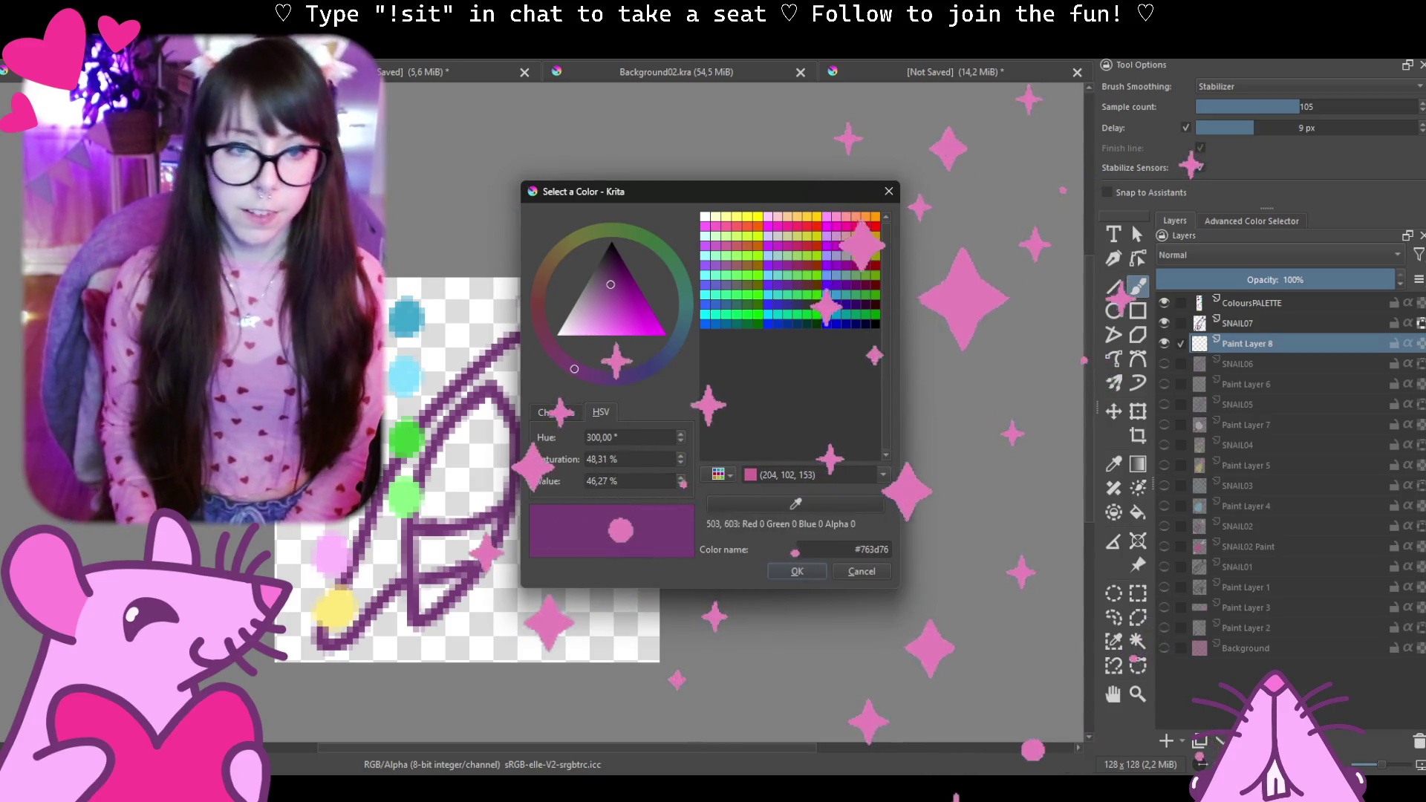
click(510, 380)
key(Return)
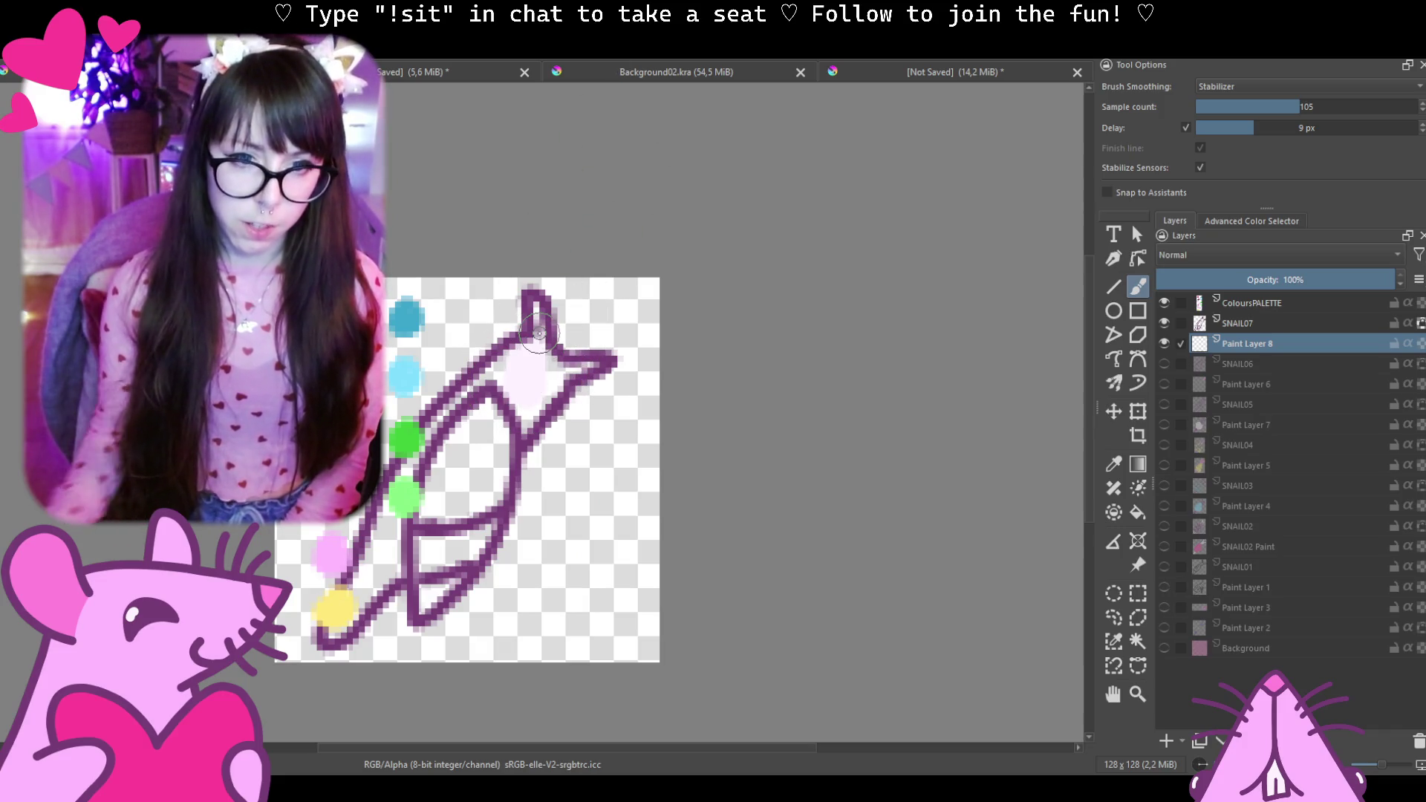
scroll(536, 333, up, 2)
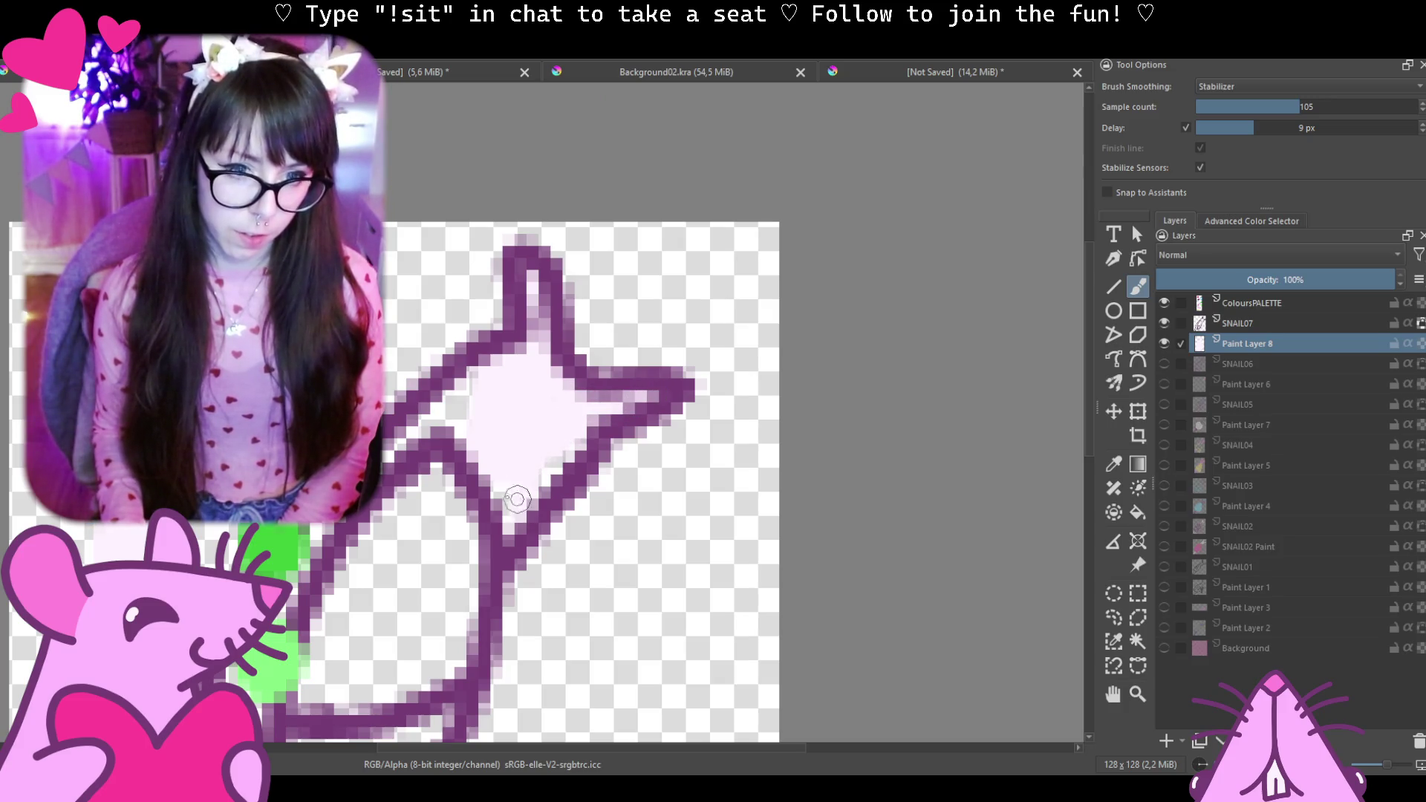
Show the pink Background layer and paint a white highlight down the snail's upper-left and left edge.
click(1165, 647)
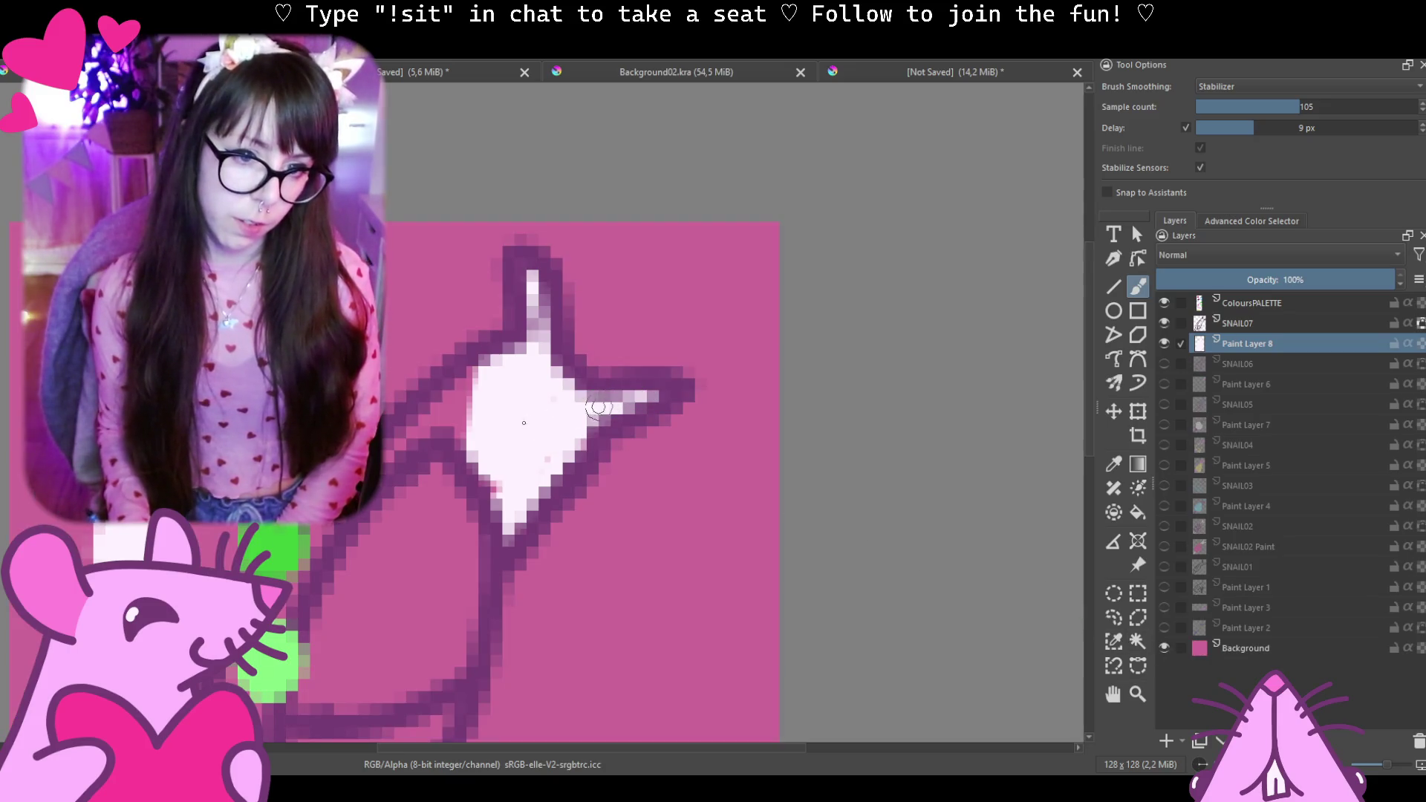
mouse_move(480, 385)
mouse_down()
mouse_move(447, 392)
mouse_move(536, 389)
mouse_move(557, 424)
mouse_up()
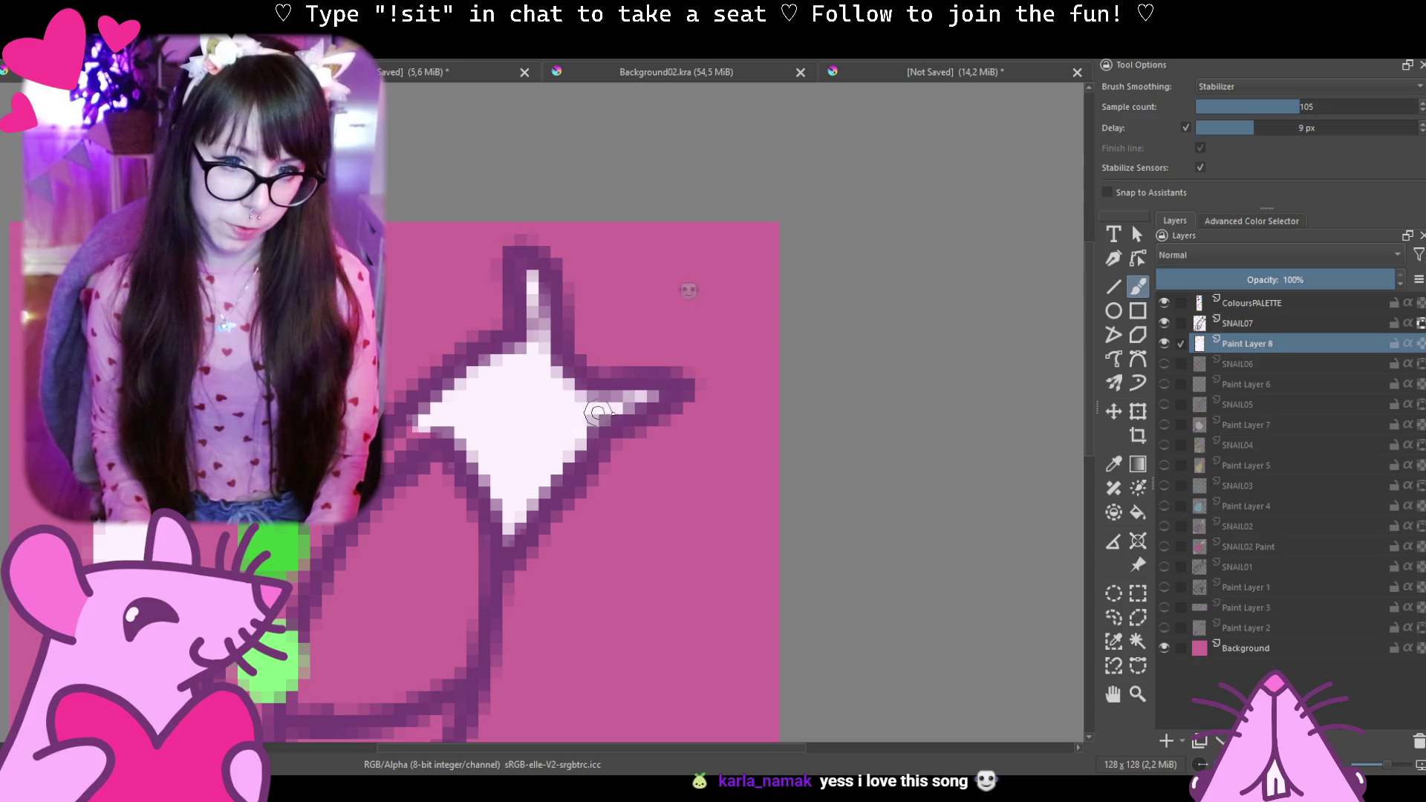
mouse_move(424, 485)
mouse_down()
mouse_move(535, 368)
mouse_move(465, 368)
mouse_up()
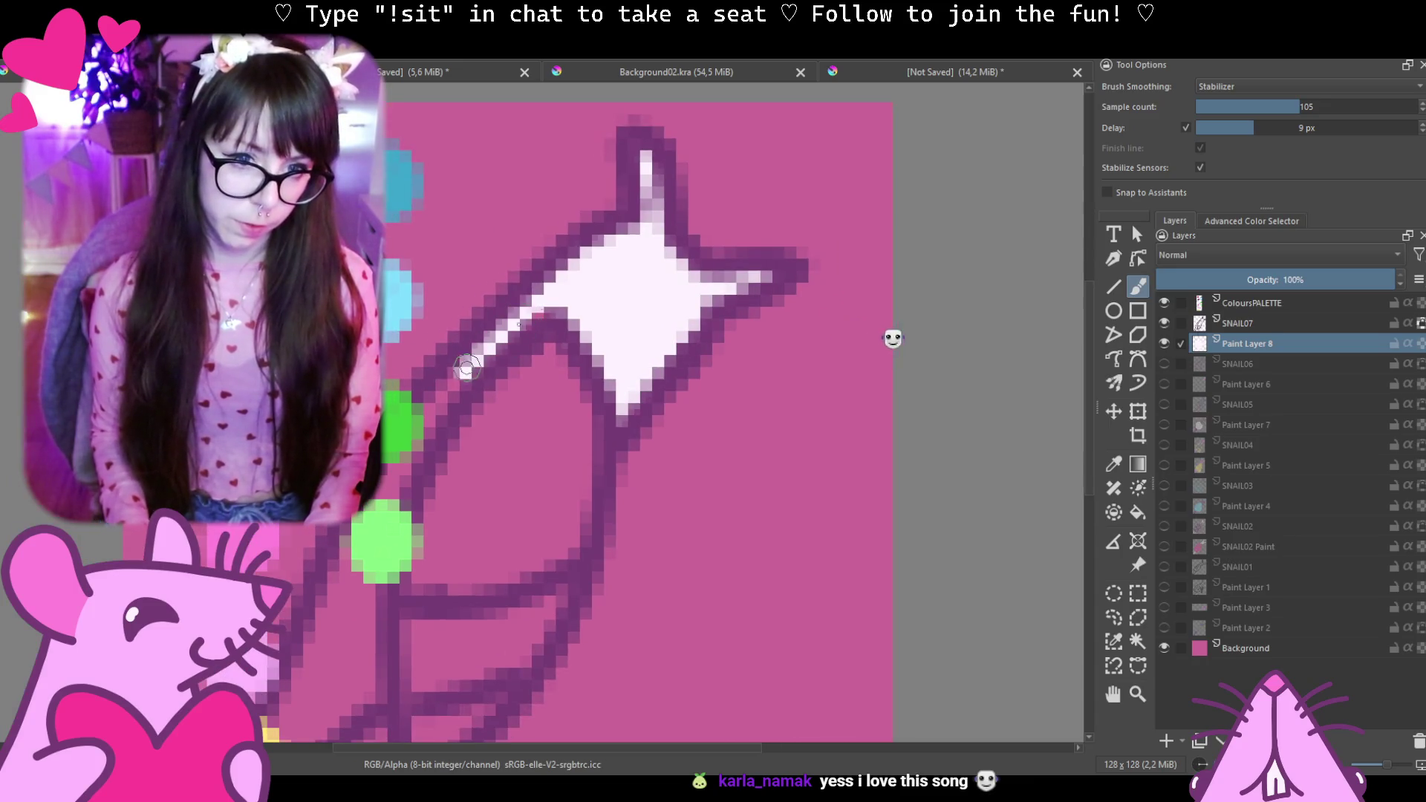
mouse_move(524, 323)
mouse_down()
mouse_move(446, 391)
mouse_move(412, 436)
mouse_move(409, 471)
mouse_up()
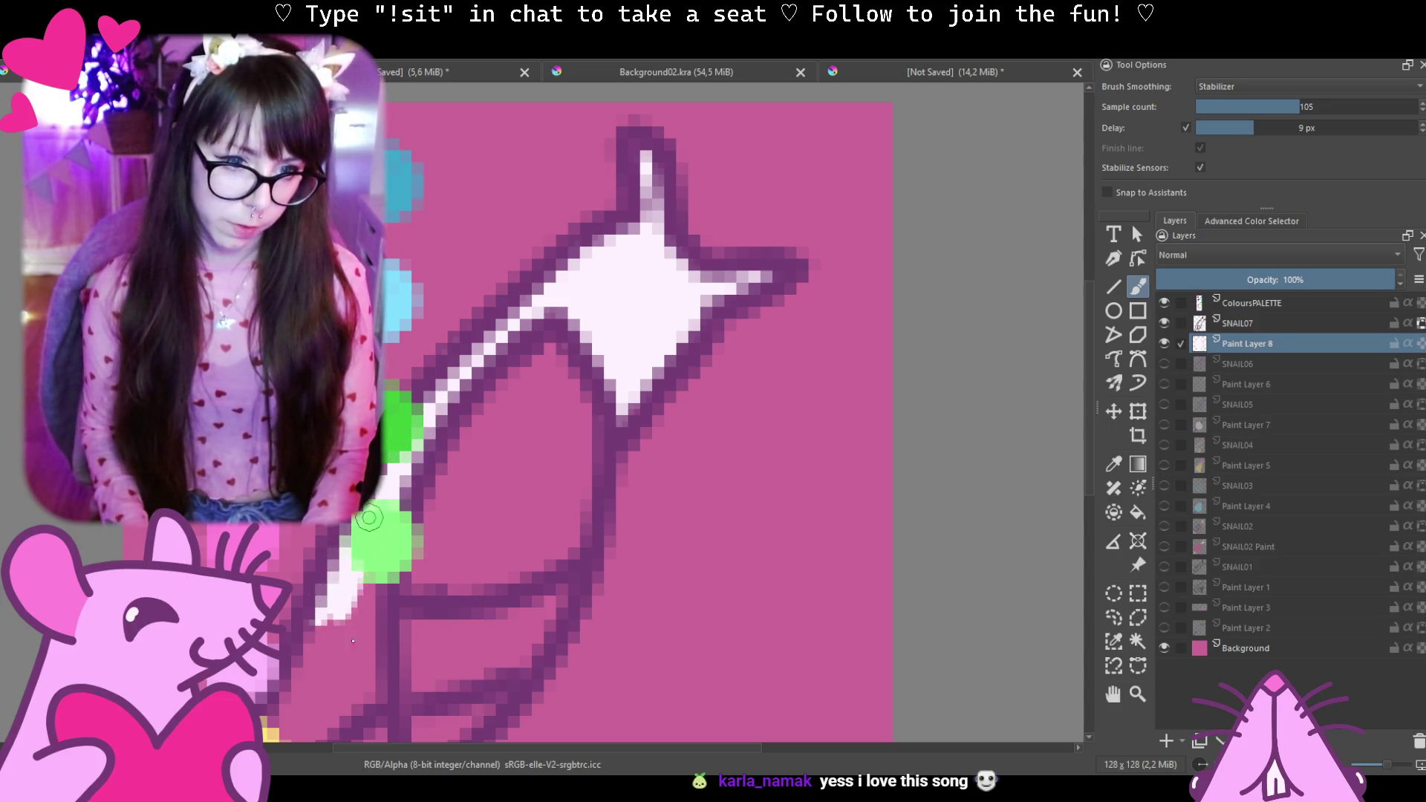
mouse_move(369, 517)
mouse_down()
mouse_move(355, 679)
mouse_move(432, 395)
mouse_up()
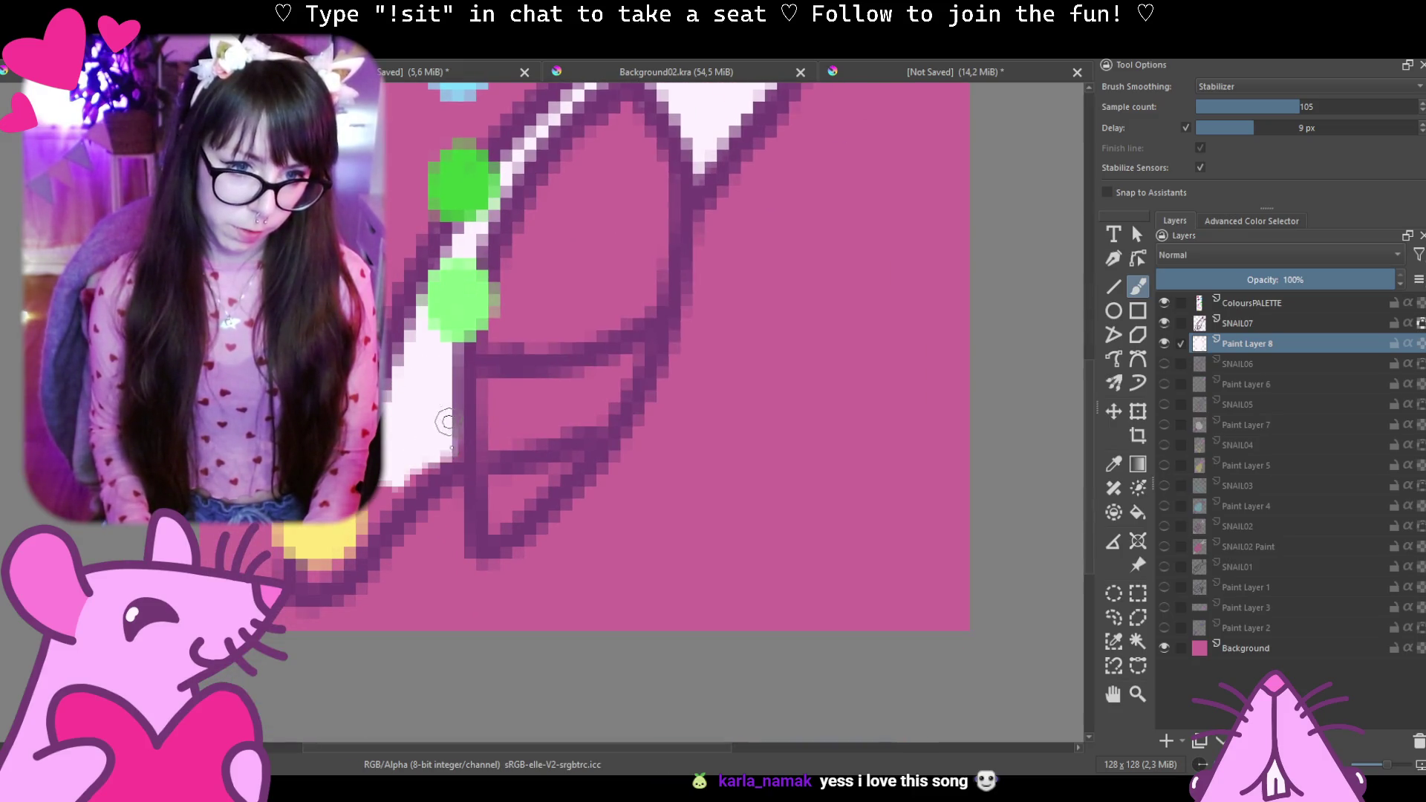
drag(412, 475, 384, 480)
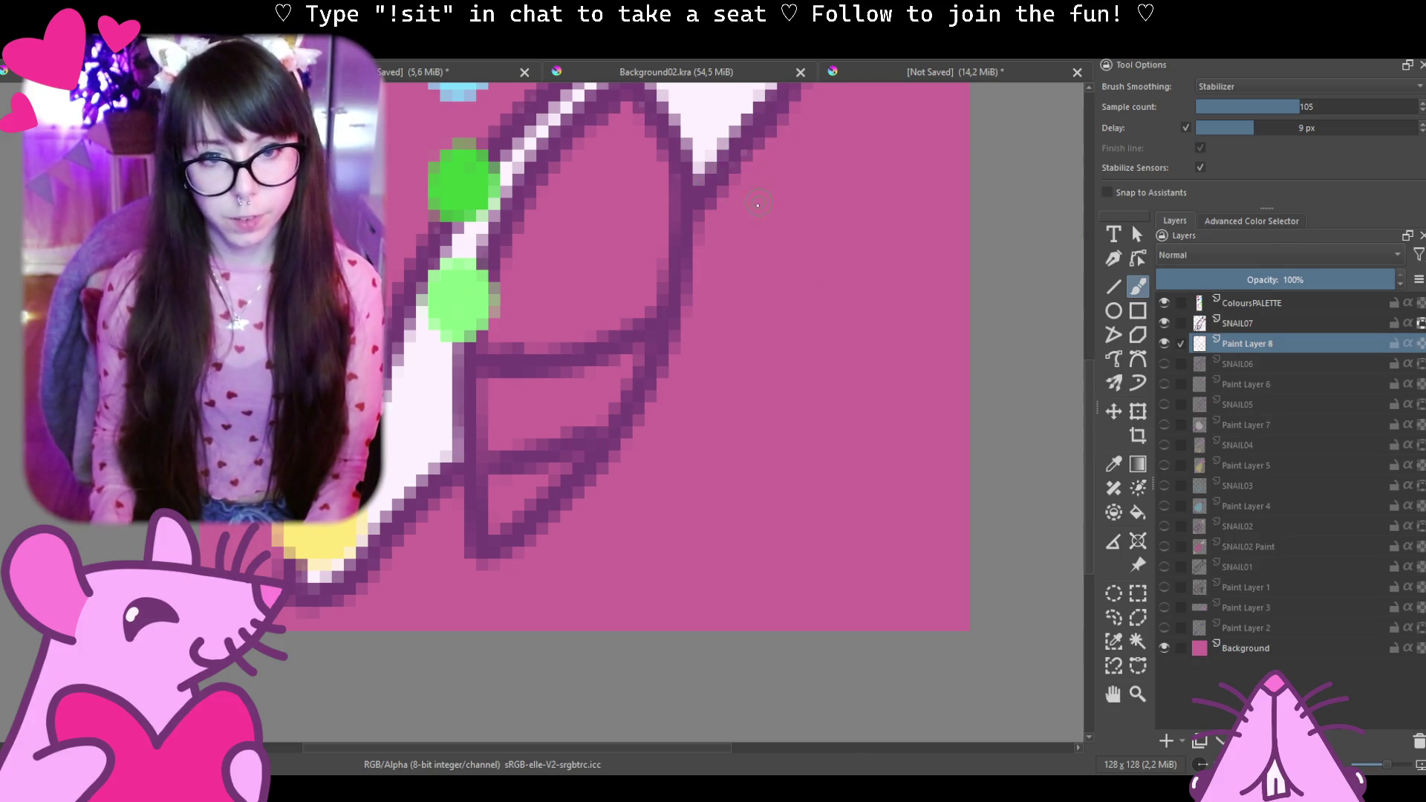
scroll(756, 204, up, 3)
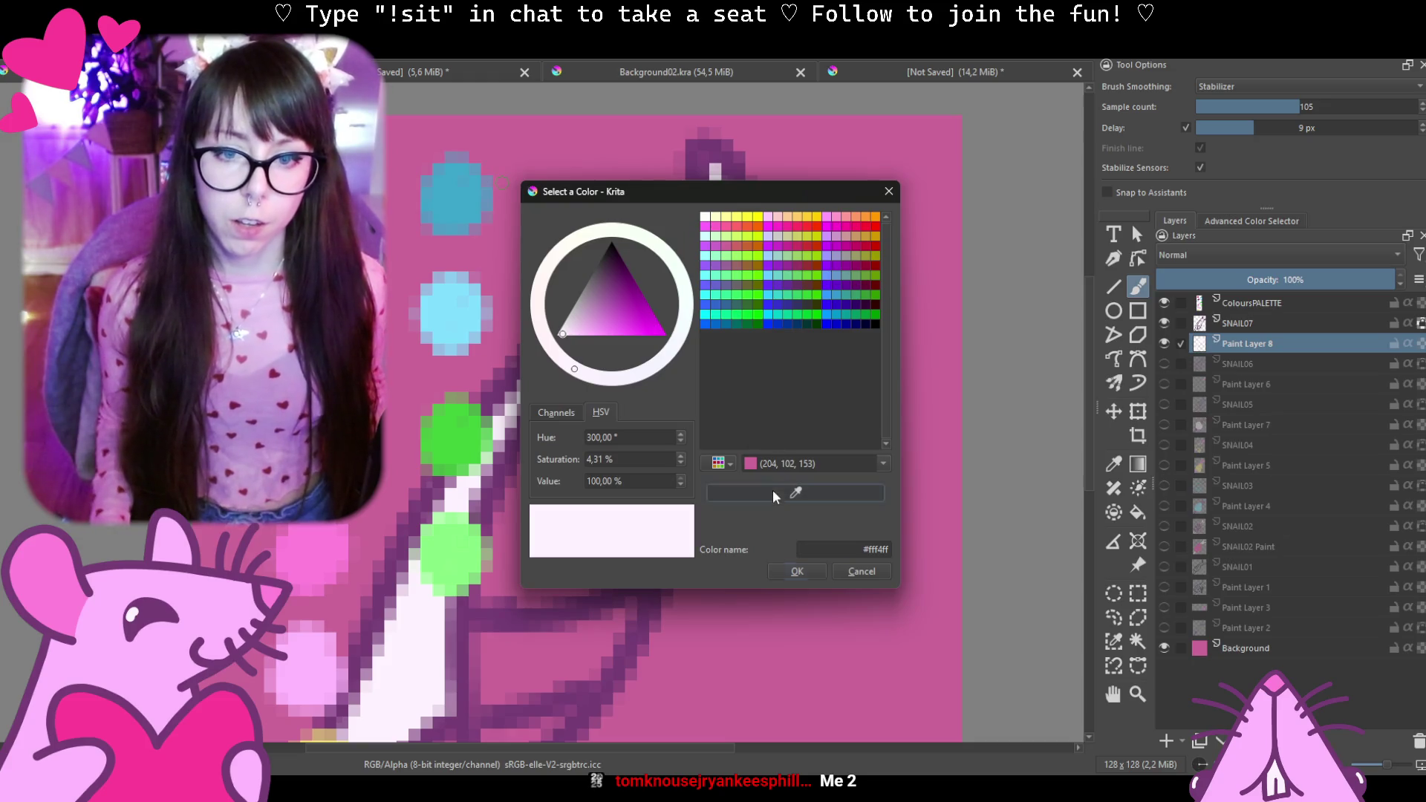
Pick hot pink, brush it through the snail's inner and lower body, then hide the ColoursPALETTE swatches.
click(796, 491)
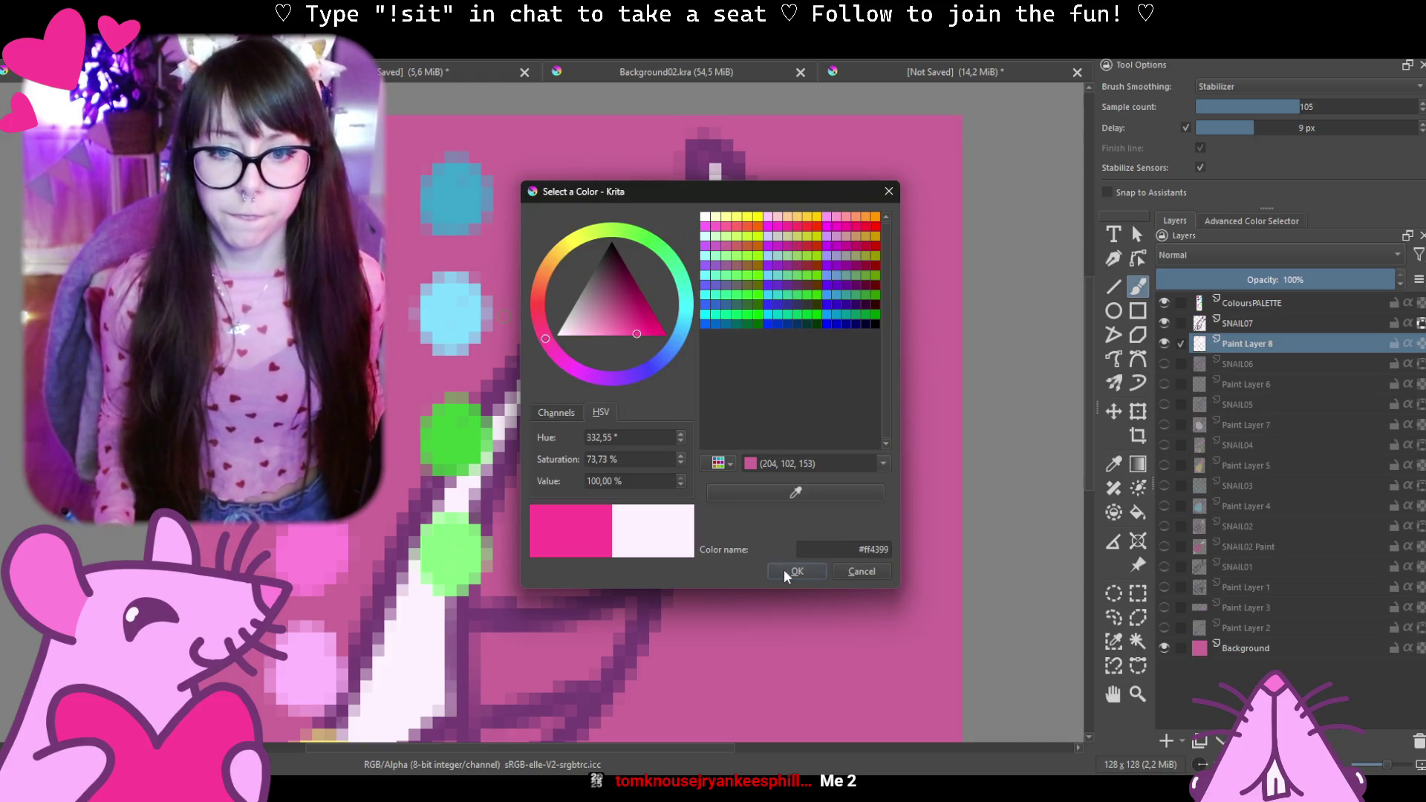
click(797, 570)
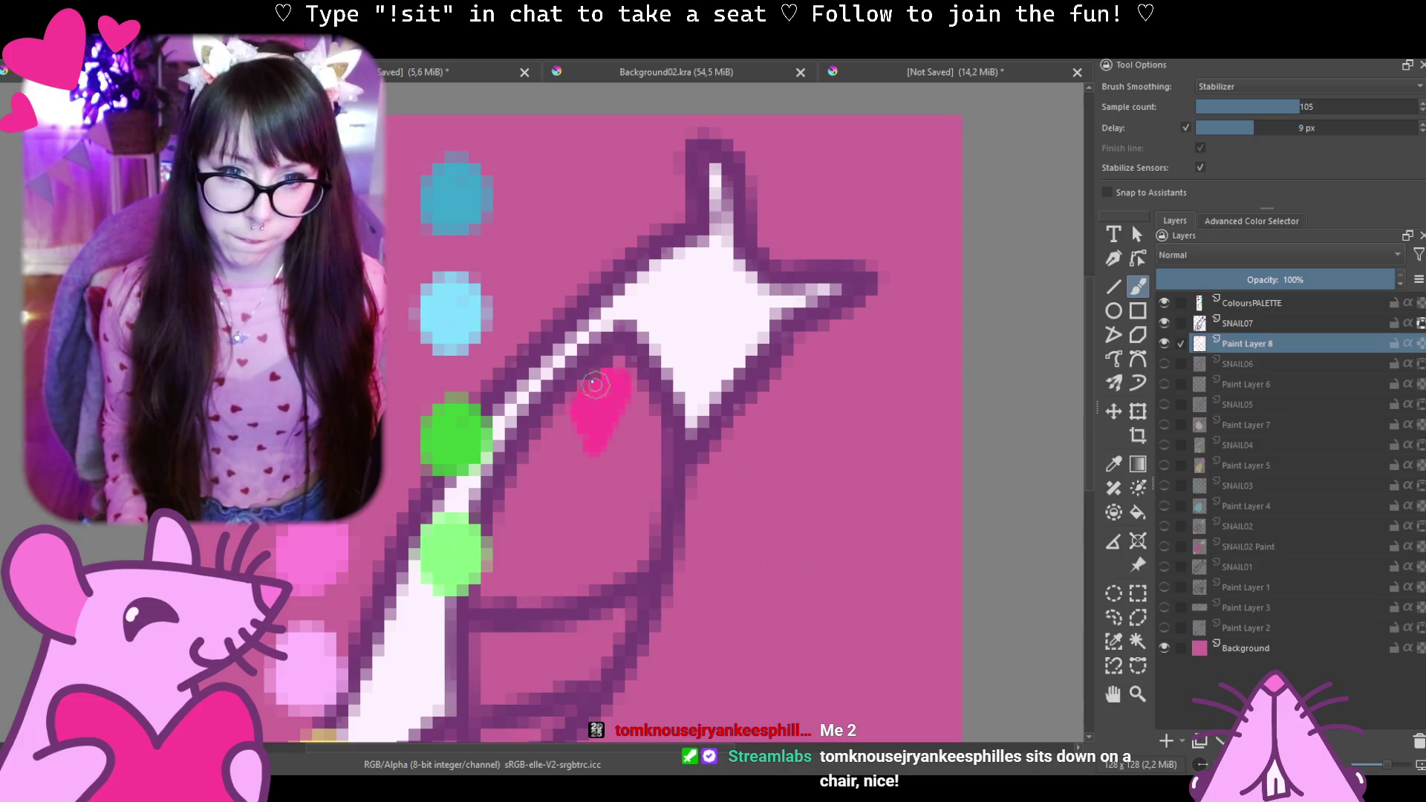
mouse_move(608, 401)
mouse_down()
mouse_move(634, 482)
mouse_move(542, 534)
mouse_up()
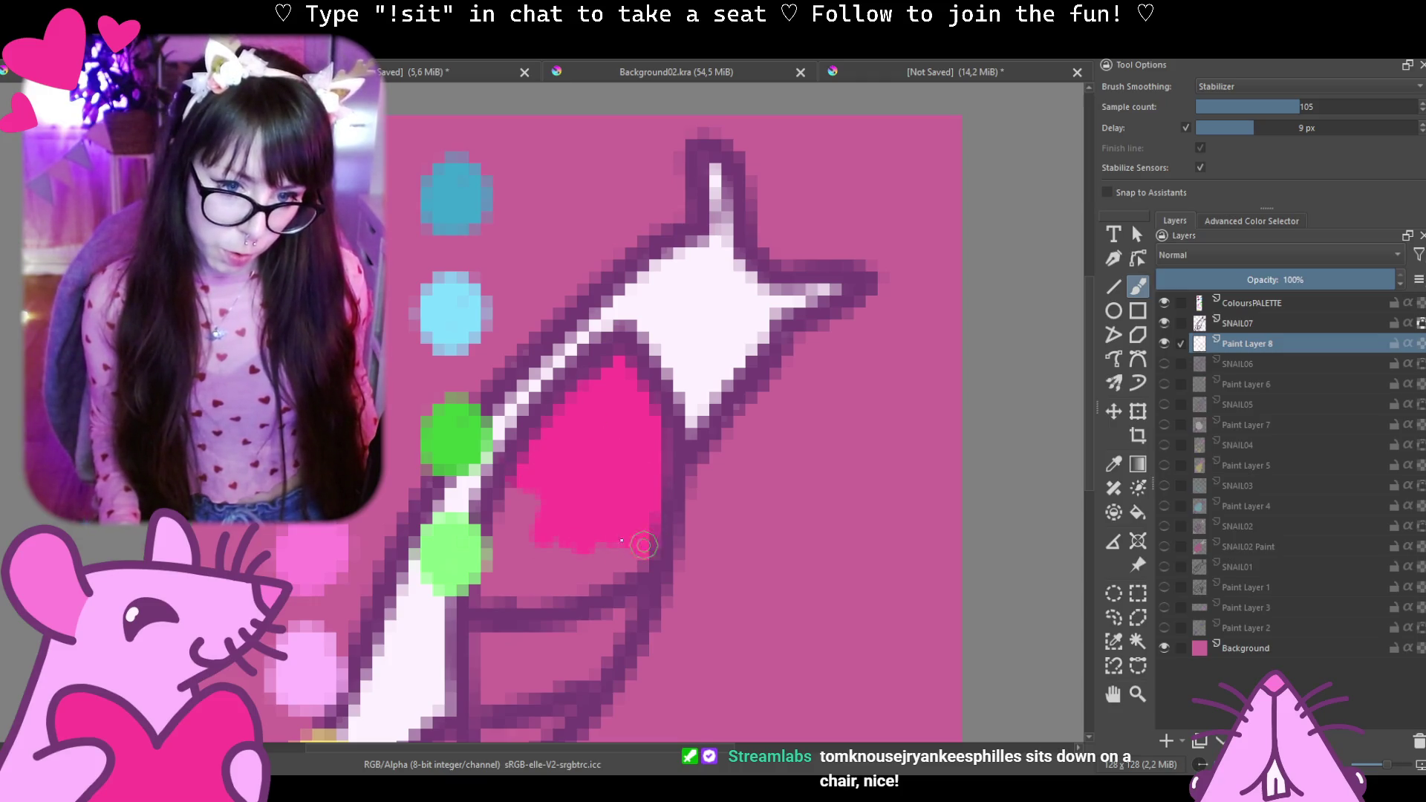
drag(612, 557, 540, 545)
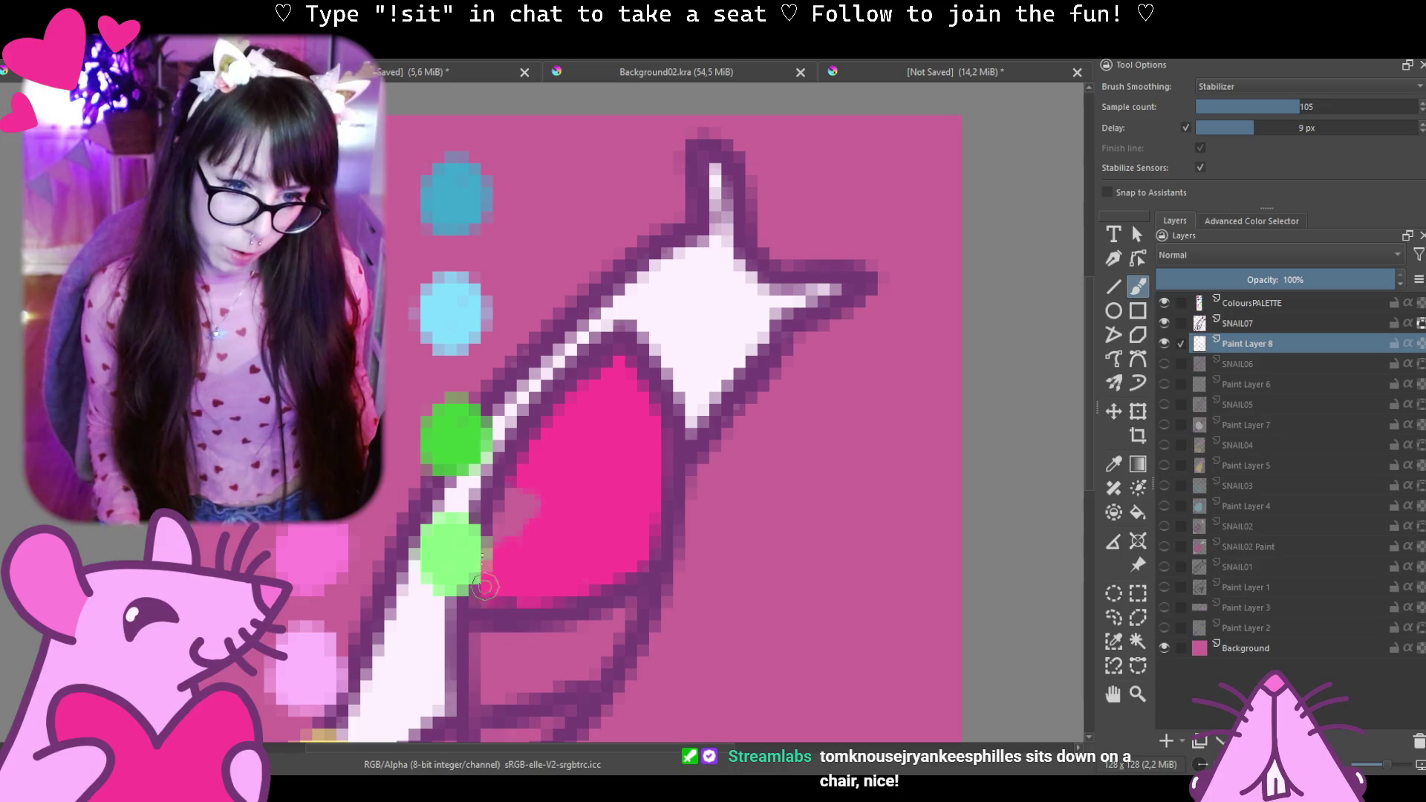
click(1164, 303)
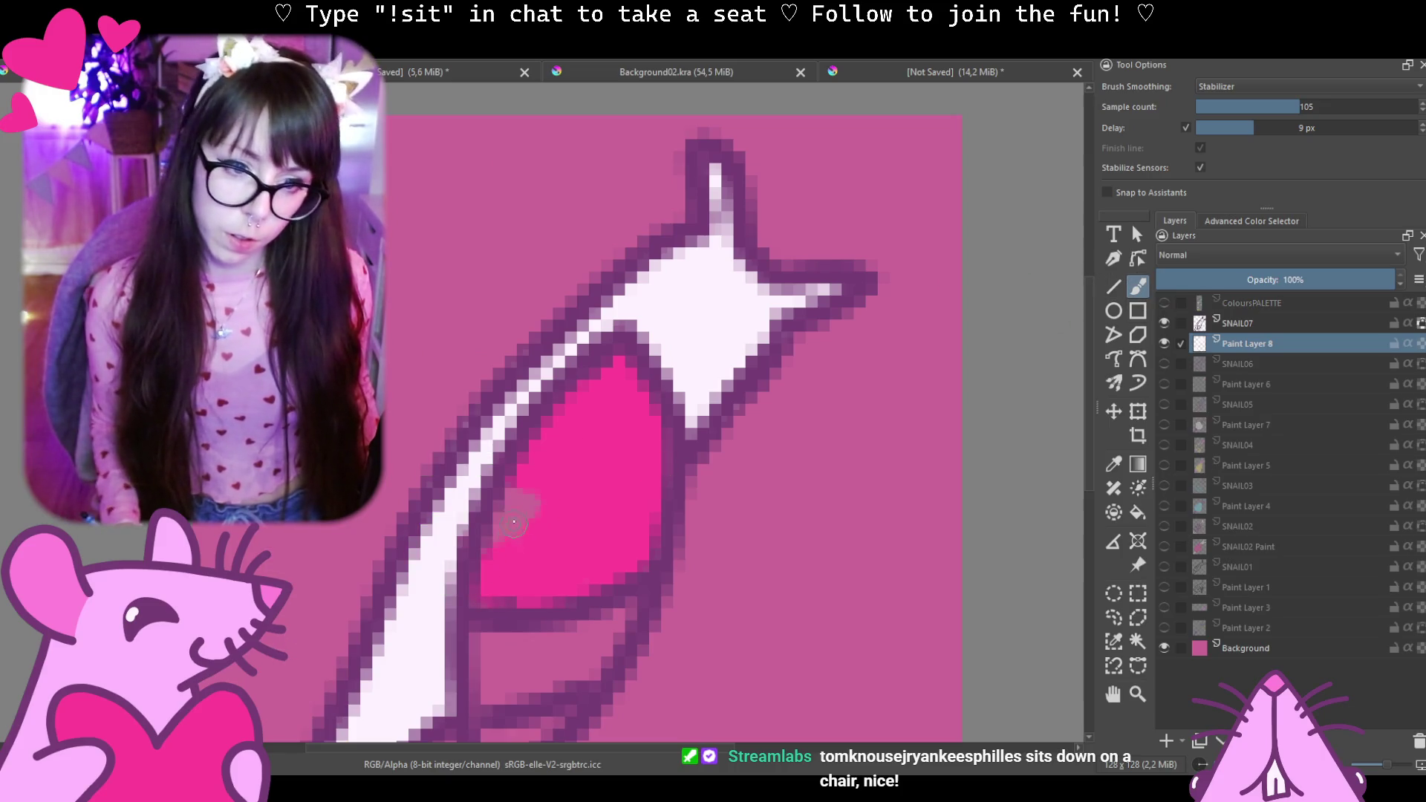
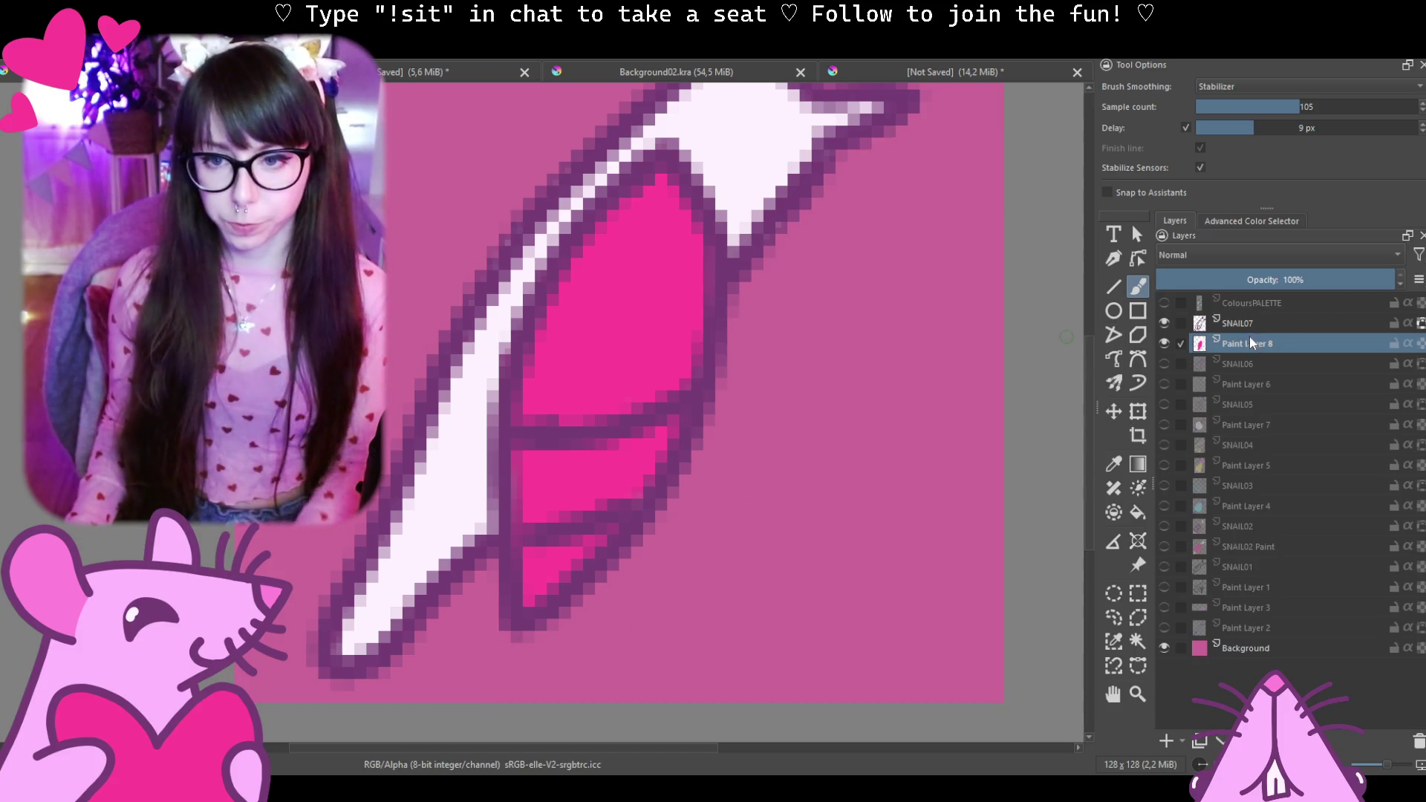
Pick the palette's pale yellow as paint colour via the colour chooser, then hide the palette layer.
click(1250, 326)
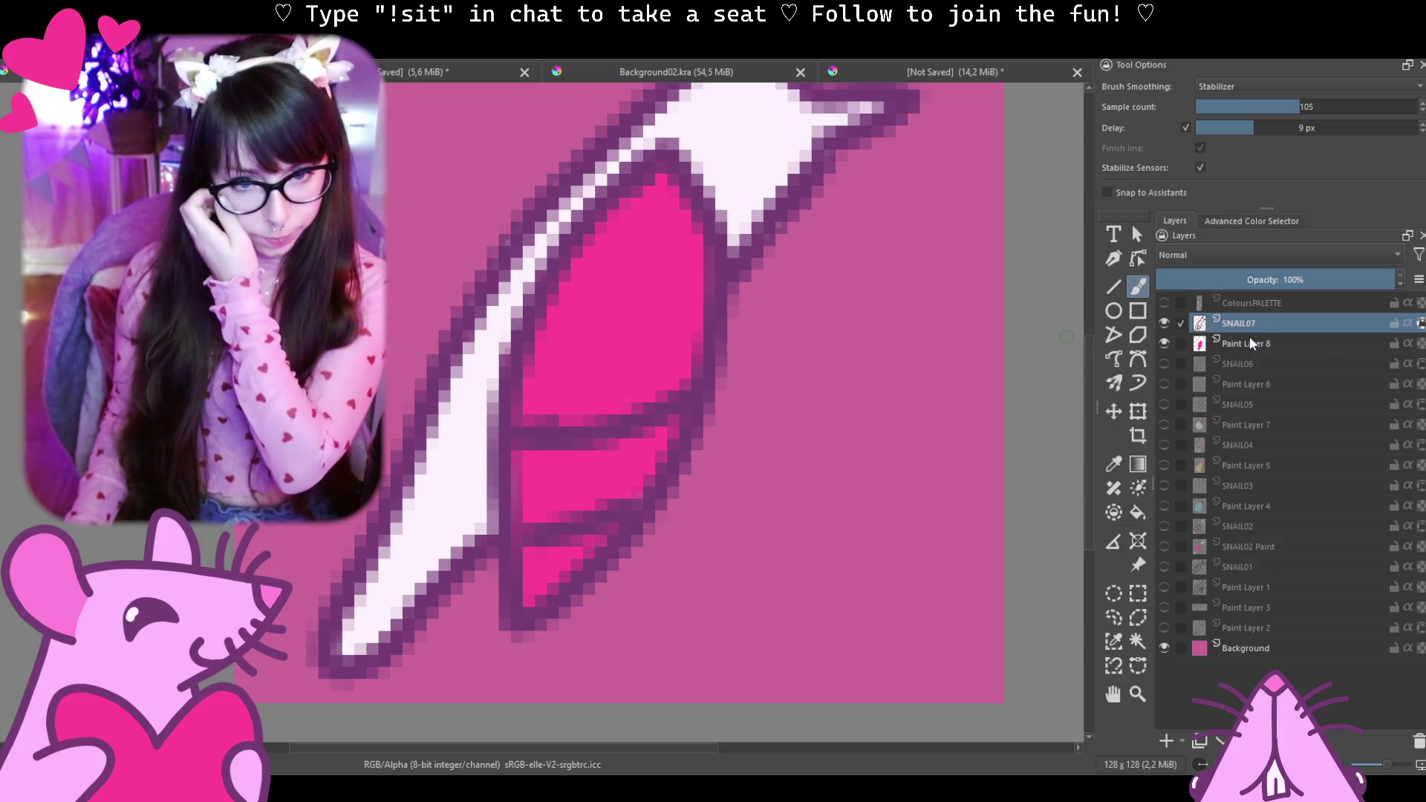
click(1165, 303)
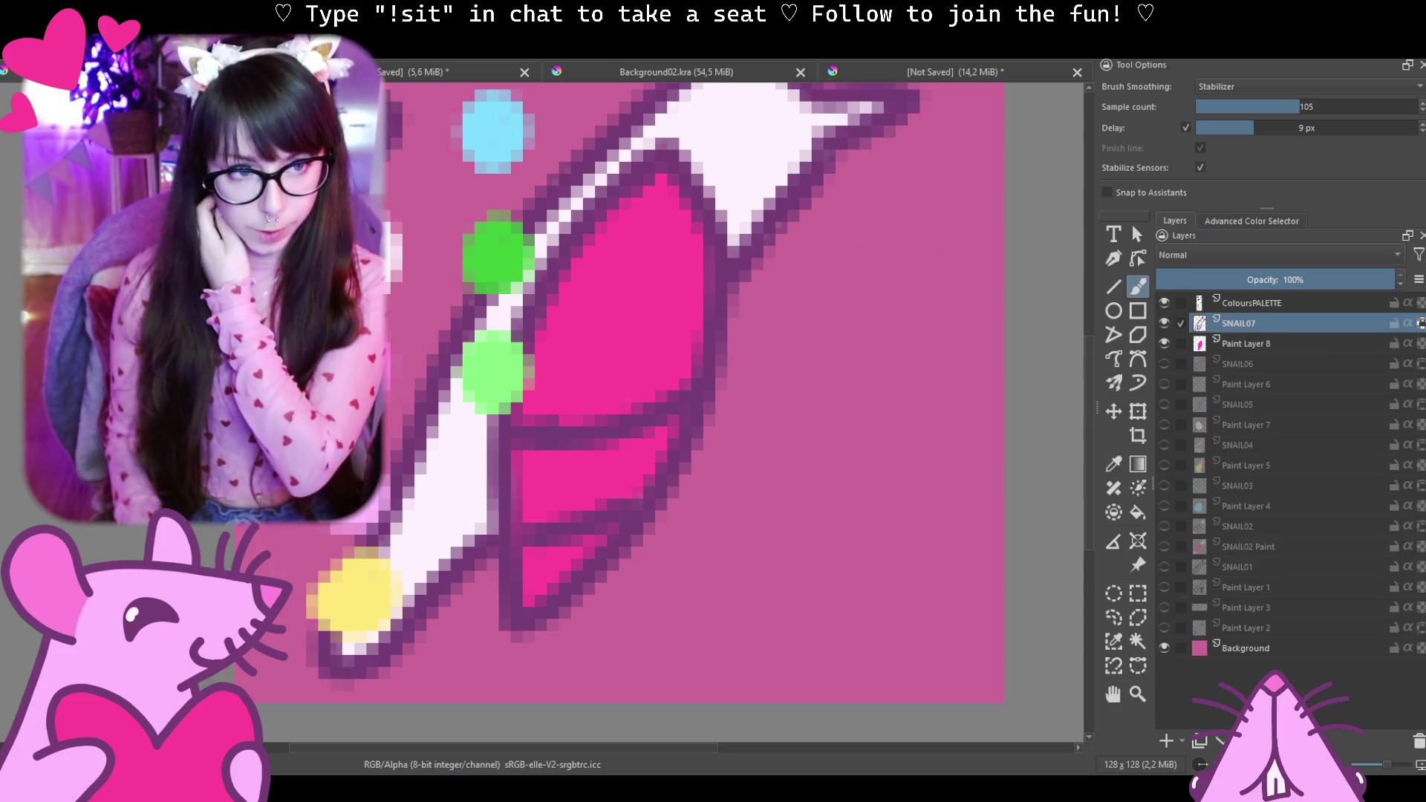
key(shift+i)
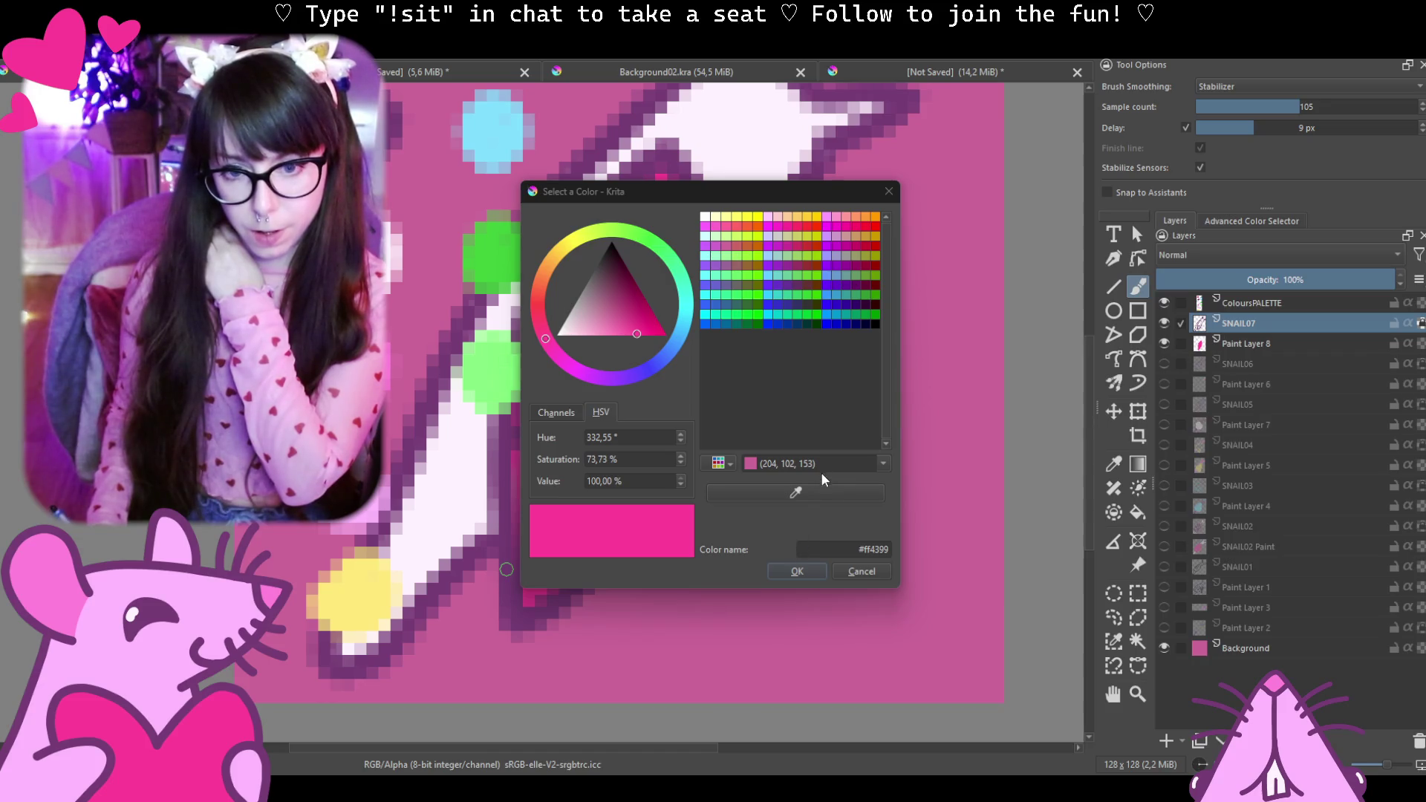
click(795, 491)
click(366, 596)
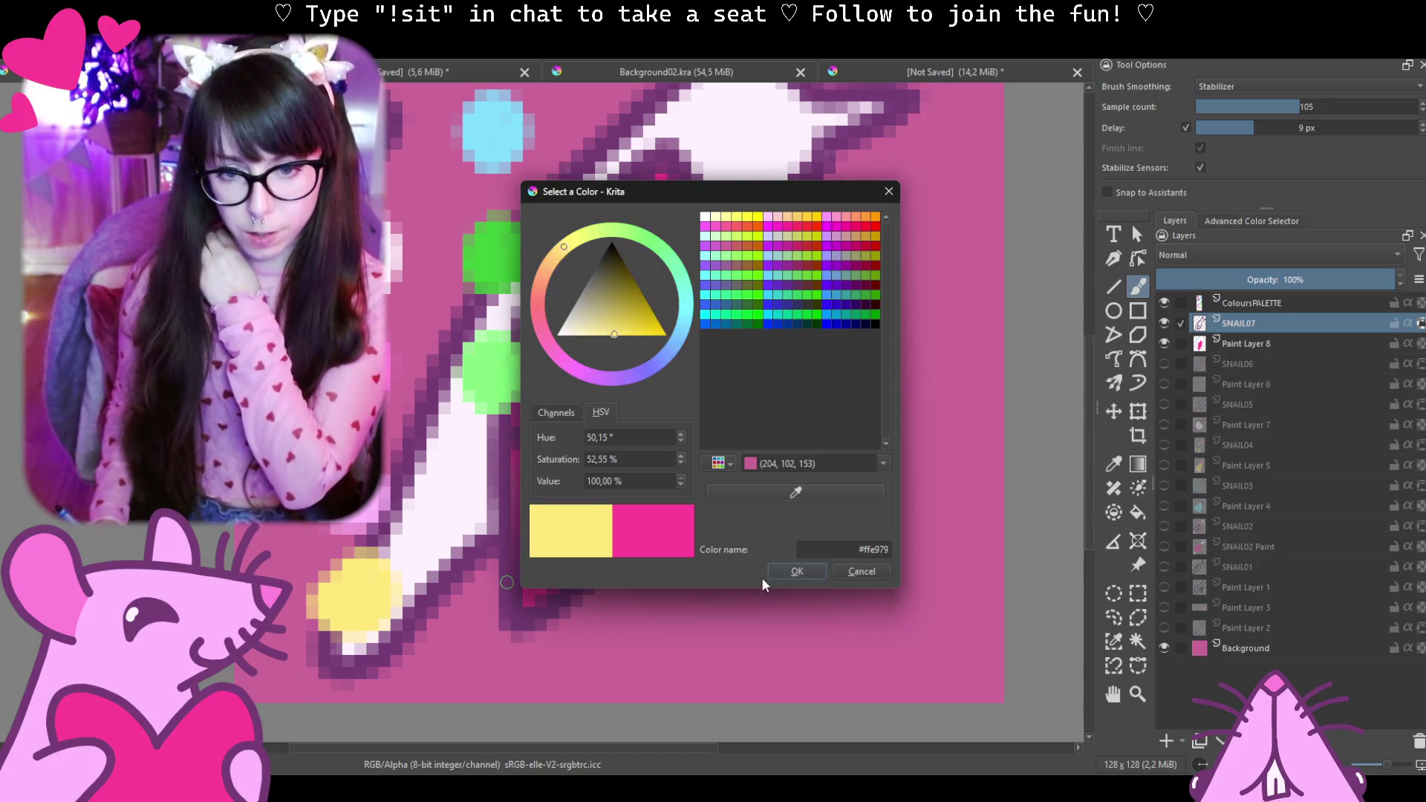
click(797, 571)
click(1164, 302)
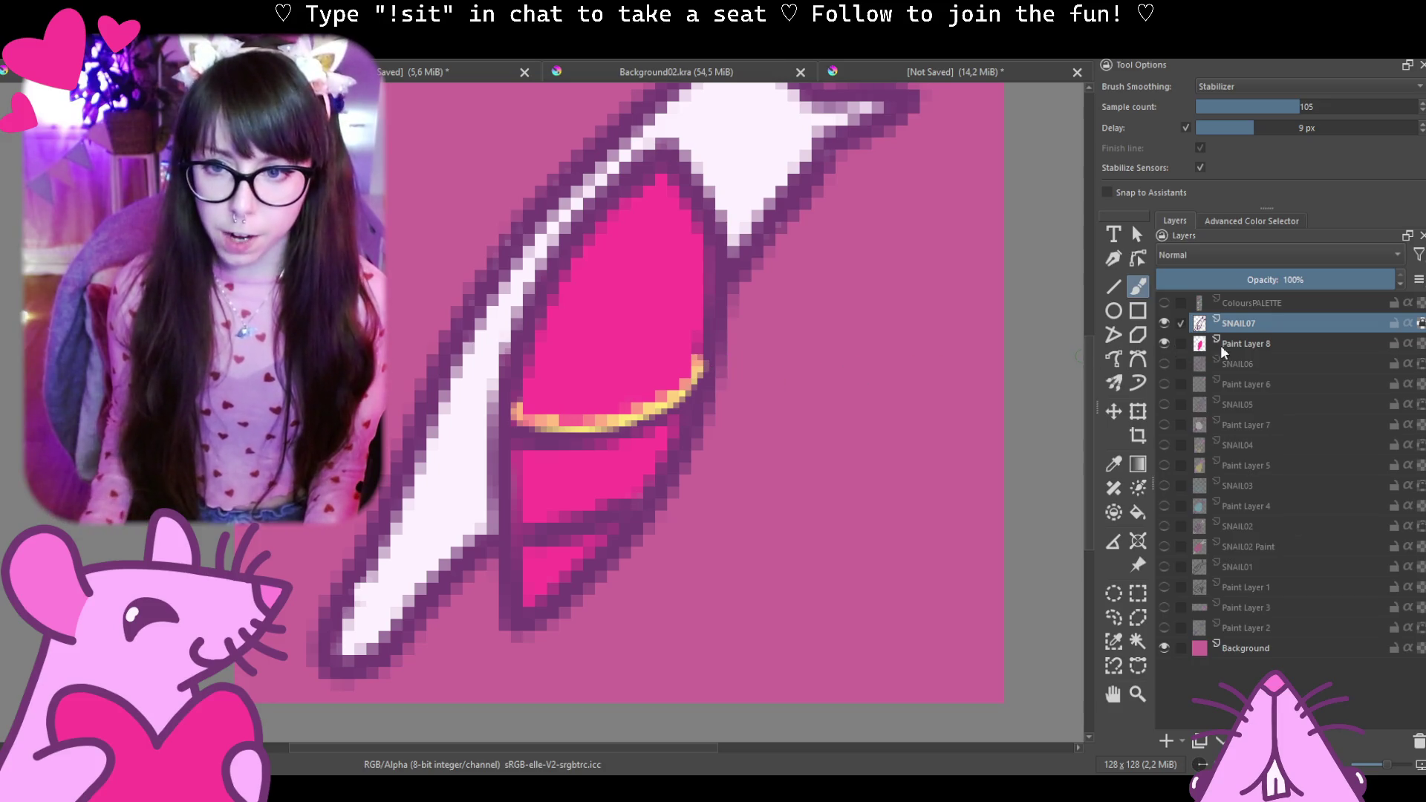
Undo the misplaced stroke and paint three yellow stripes across the shell on Paint Layer 8.
key(ctrl+z)
click(1253, 345)
drag(515, 411, 706, 343)
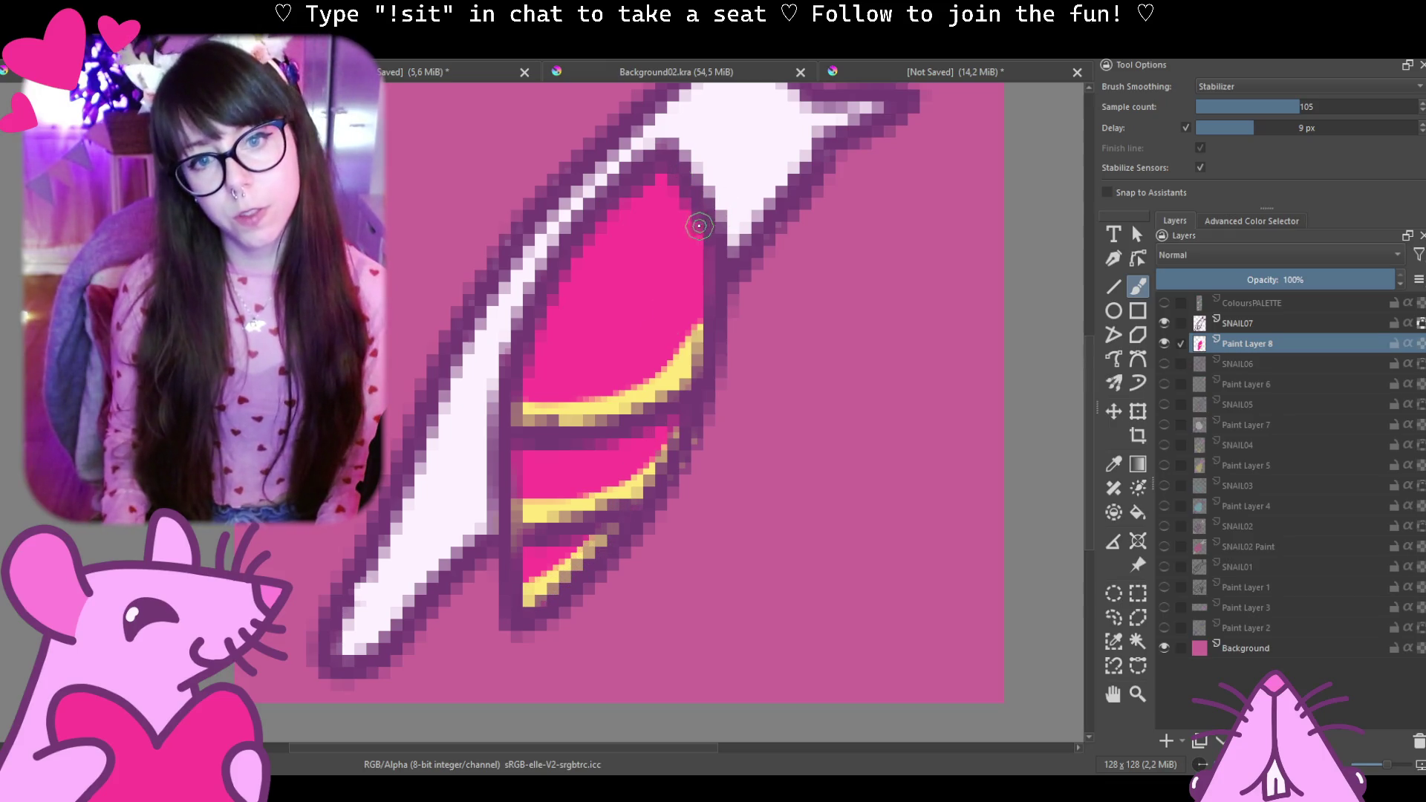
drag(699, 227, 629, 307)
key(ctrl+z)
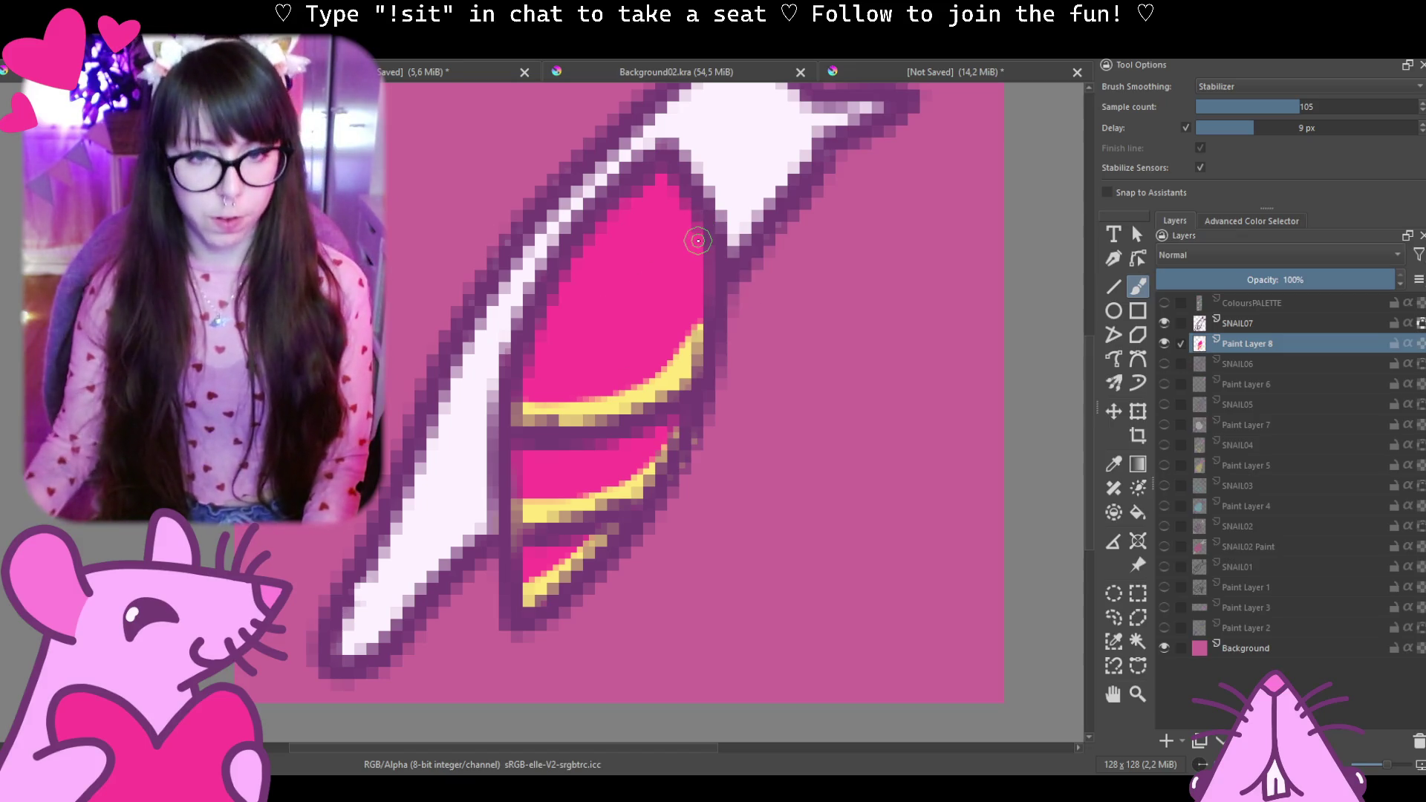
scroll(696, 240, down, 5)
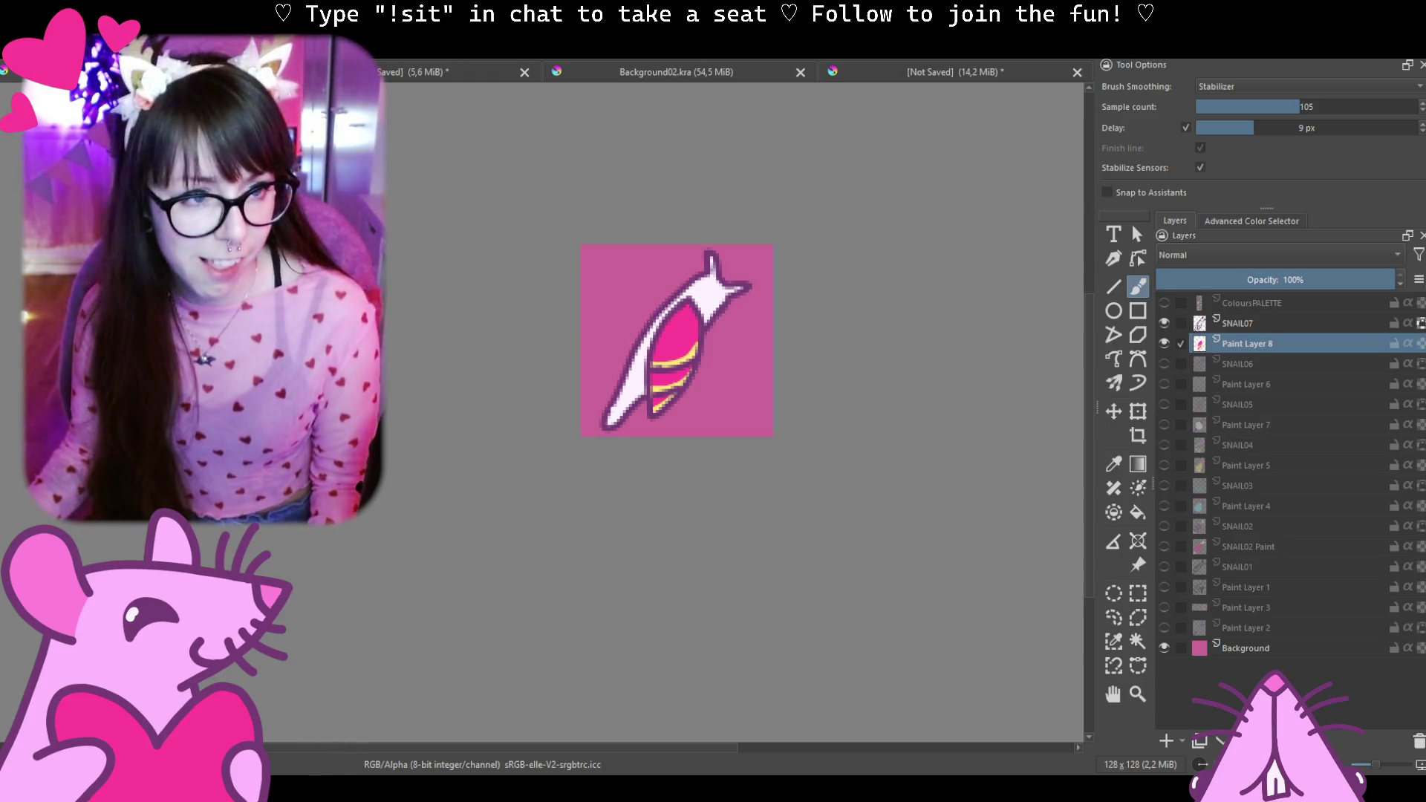
Export the striped snail as a PNG into the SnailGame folder with default PNG options.
key(alt+f)
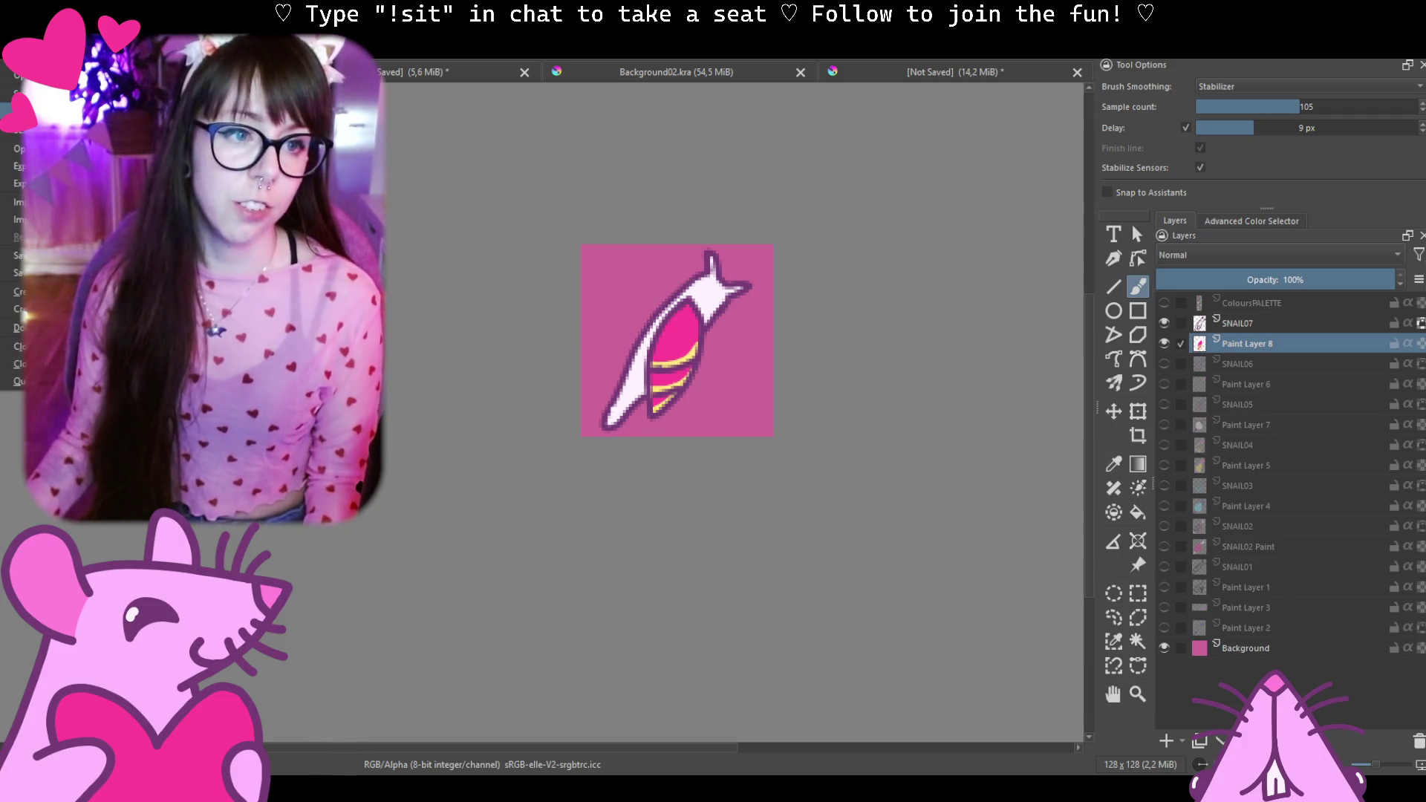
click(17, 166)
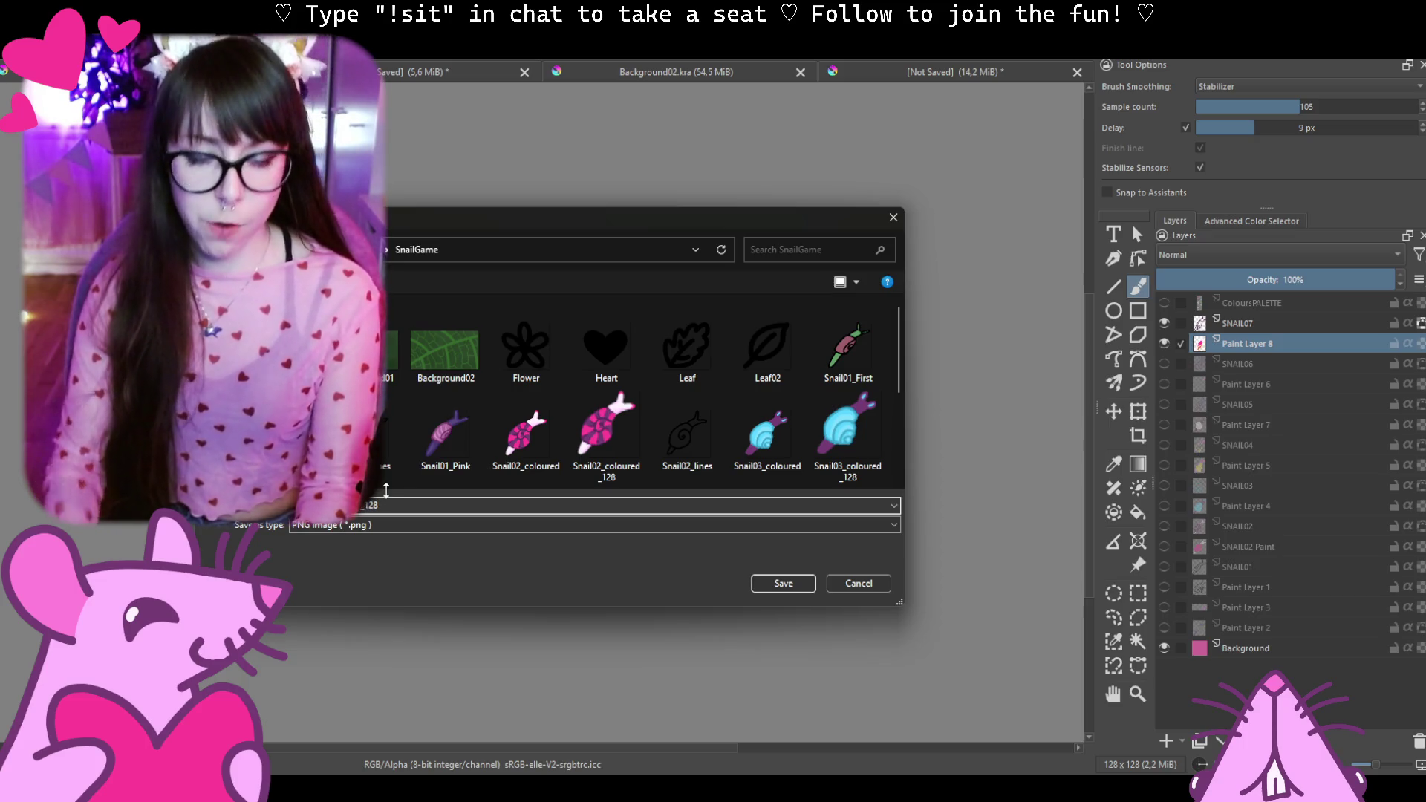
click(802, 582)
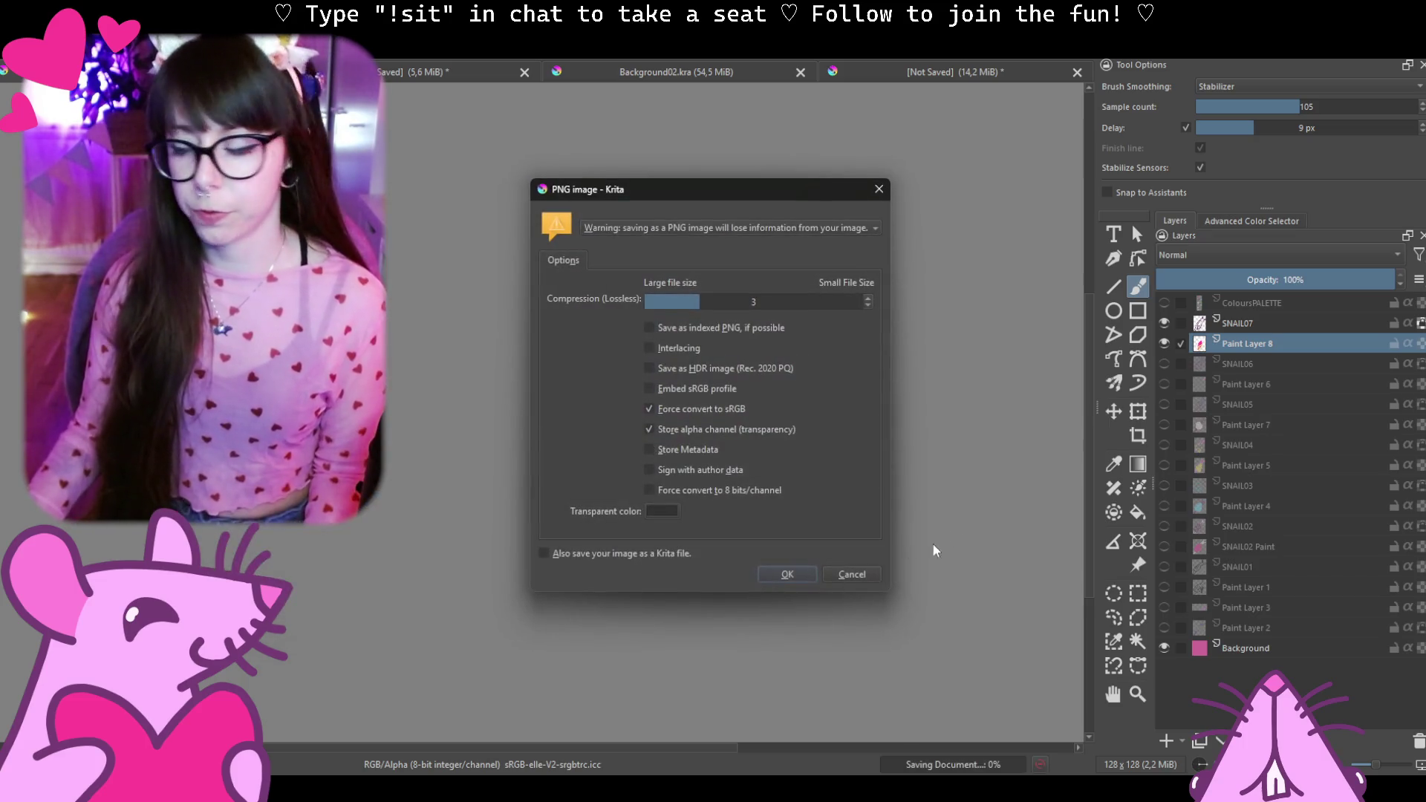
click(791, 573)
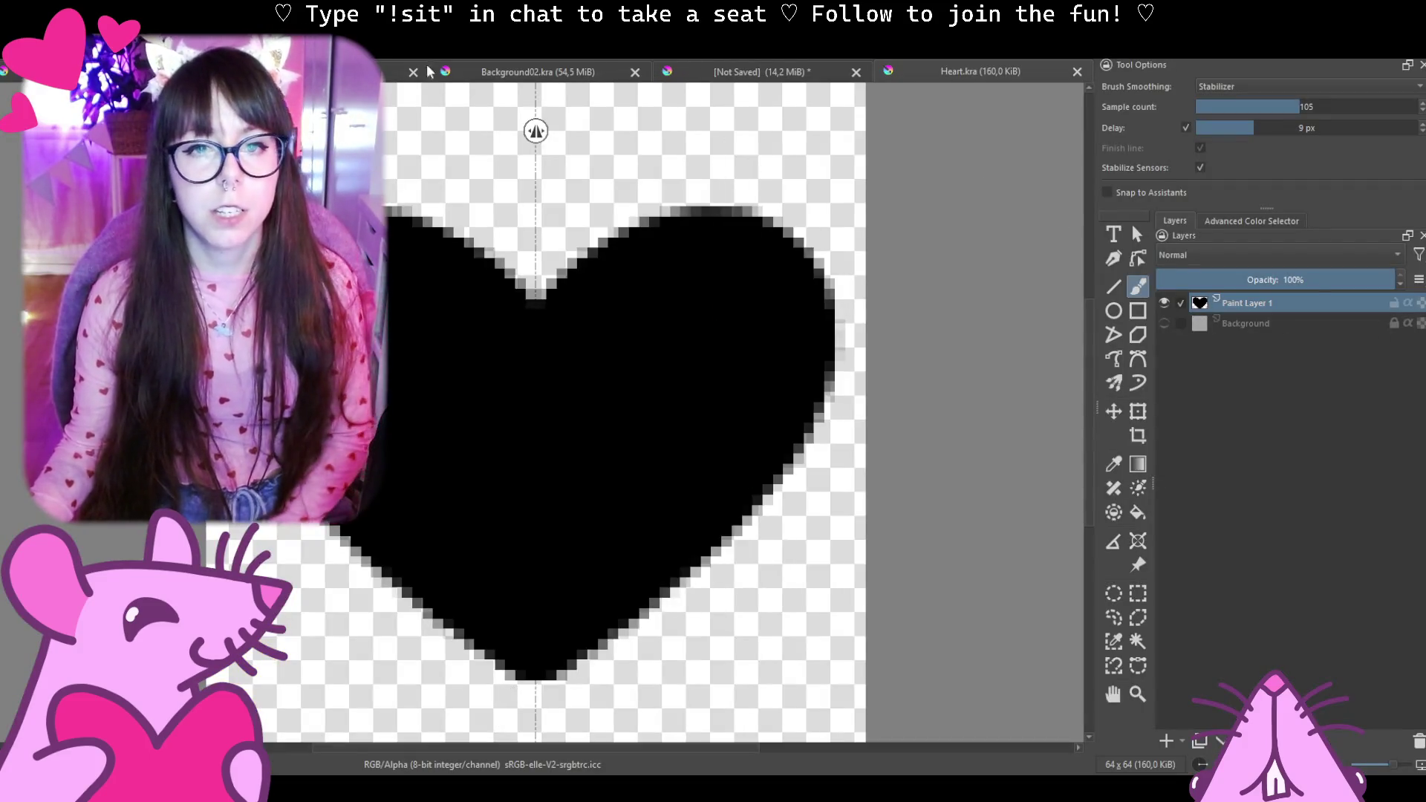
Fill the Heart document's black heart with the foreground pink and start Save As.
key(ctrl+Tab)
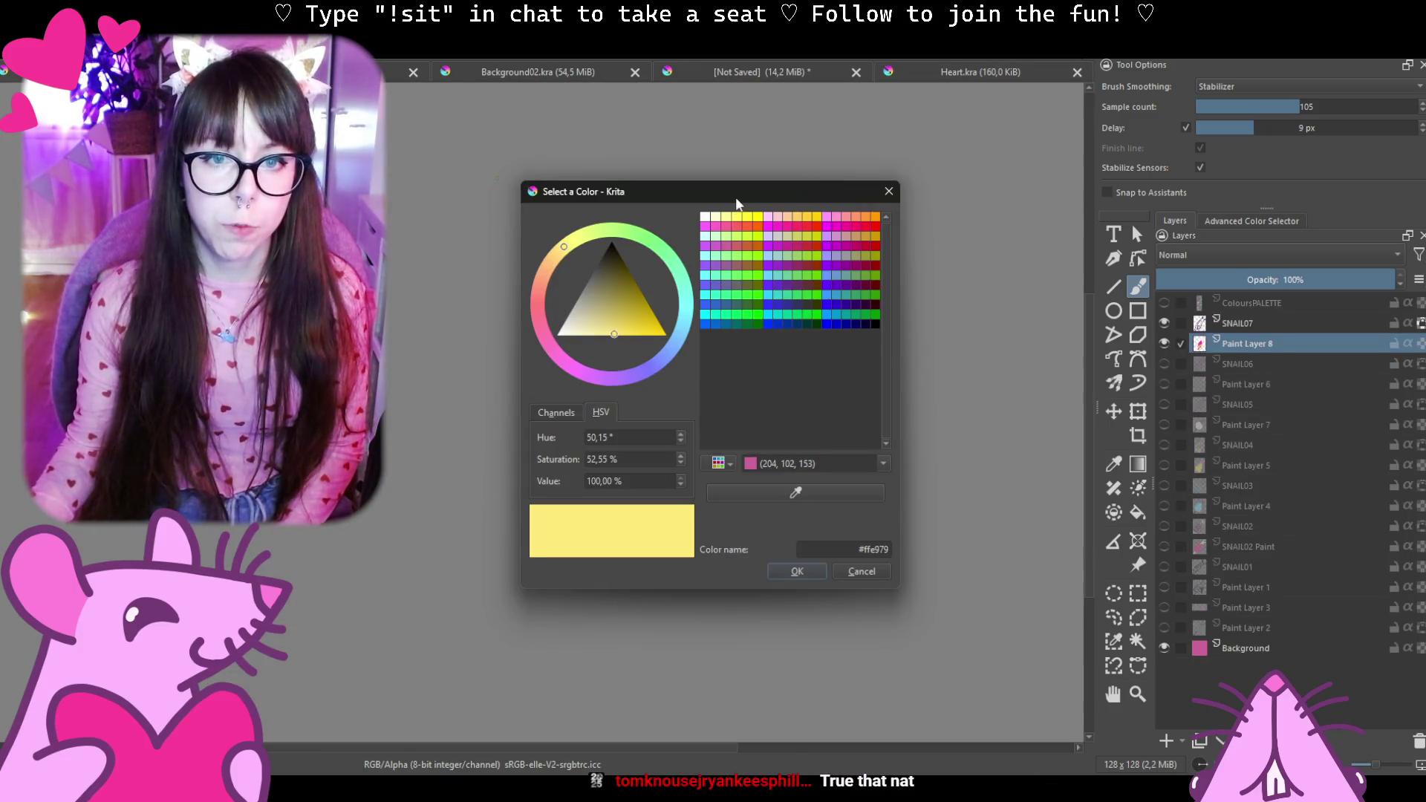
drag(736, 204, 58, 203)
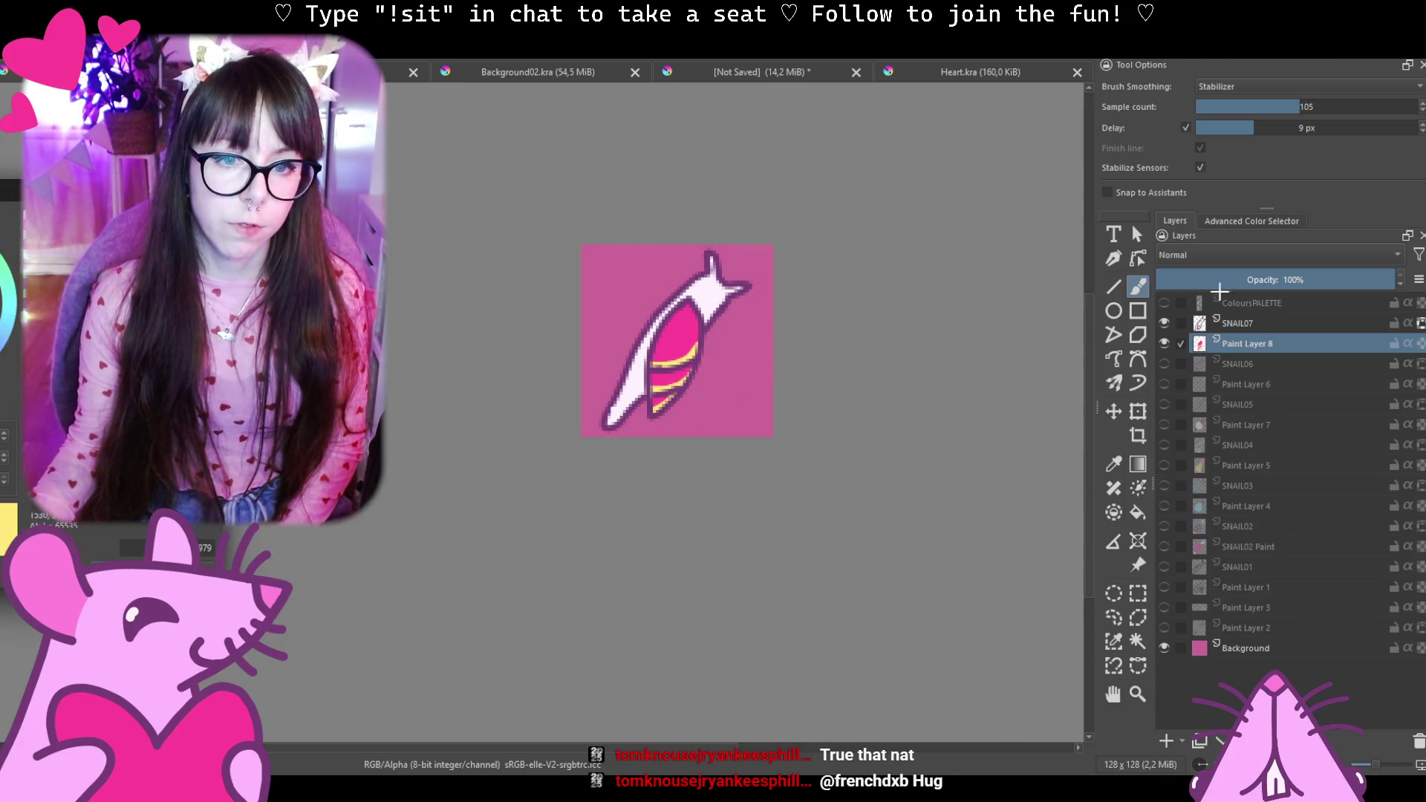
click(964, 75)
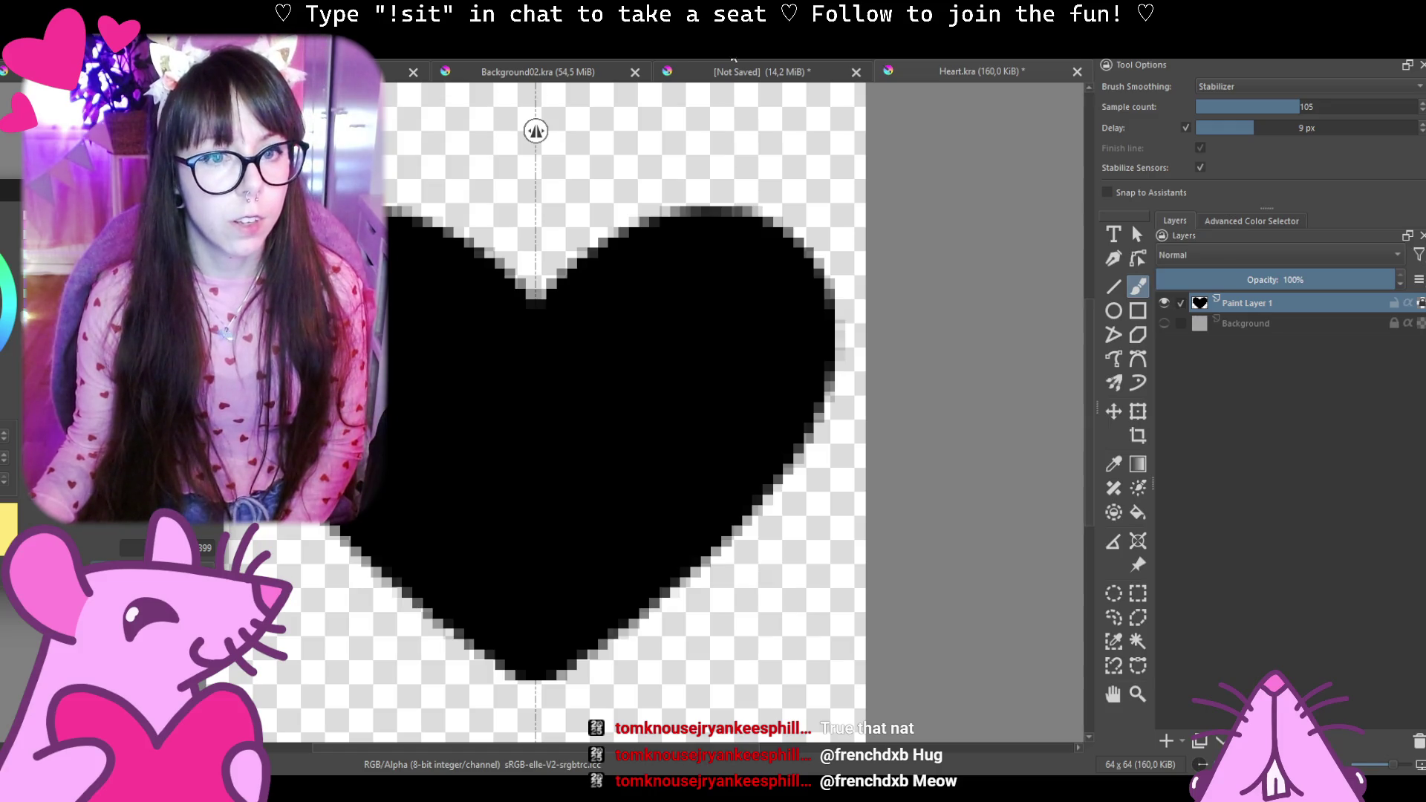
key(shift+BackSpace)
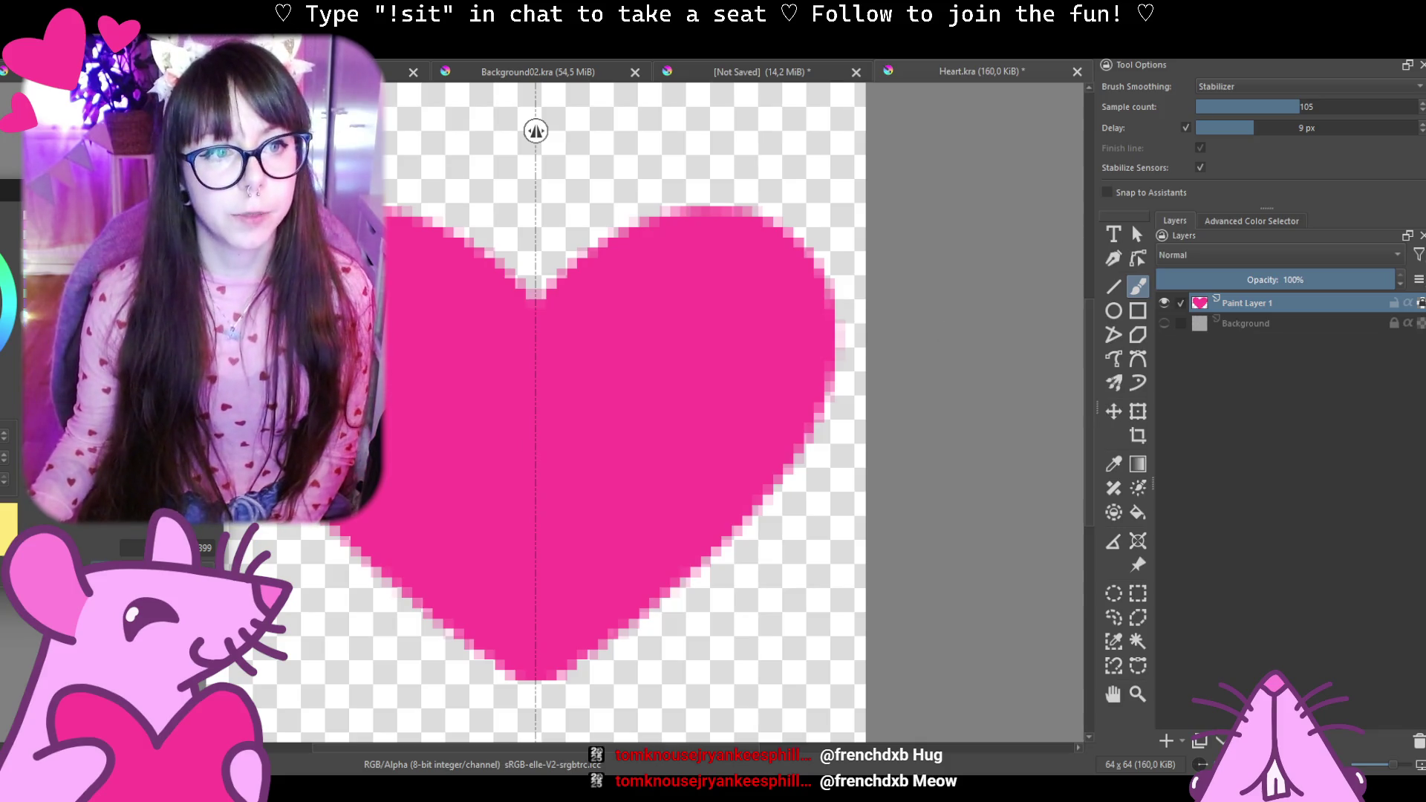
key(alt+f)
key(a)
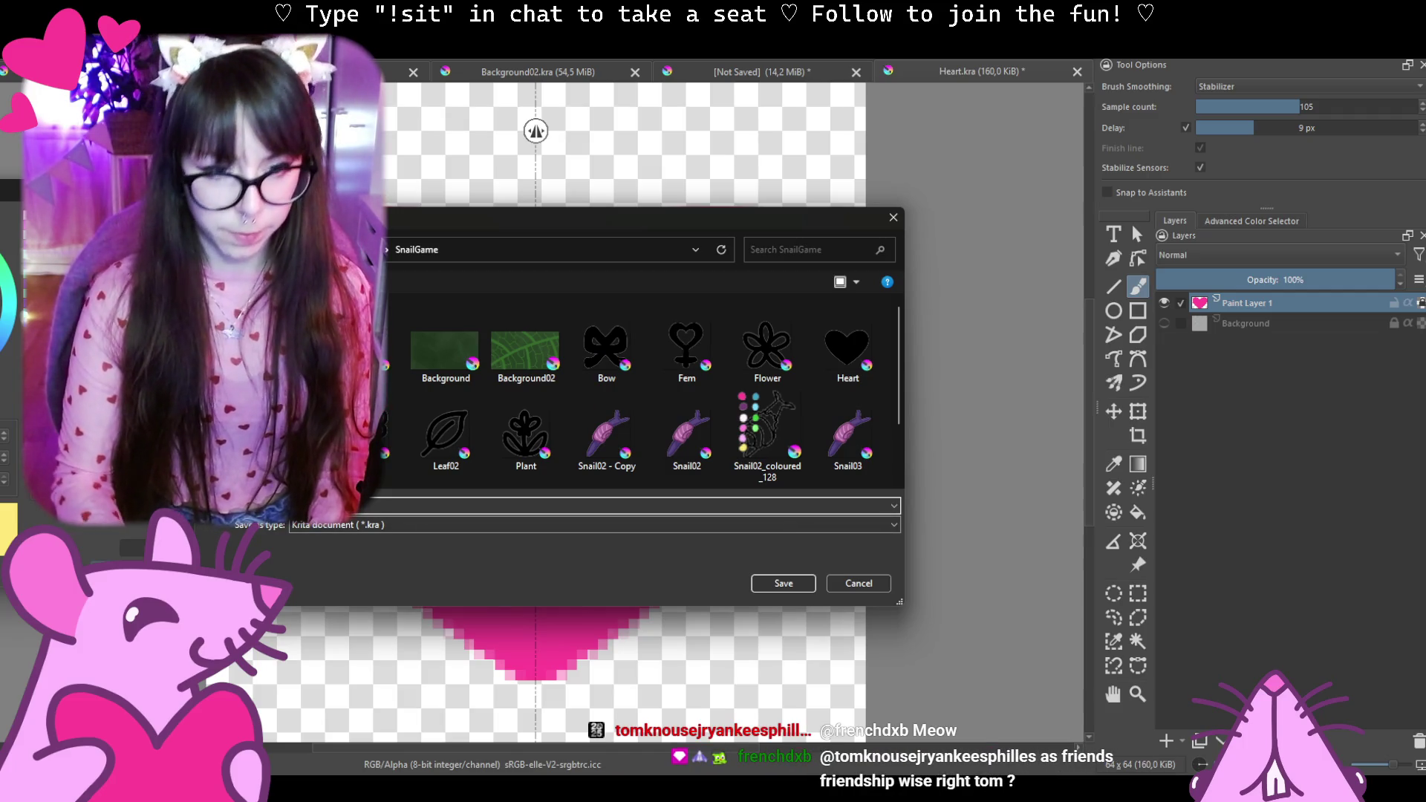
Save the pink heart as Heart_pink.png in the SnailGame folder with default PNG options.
click(336, 525)
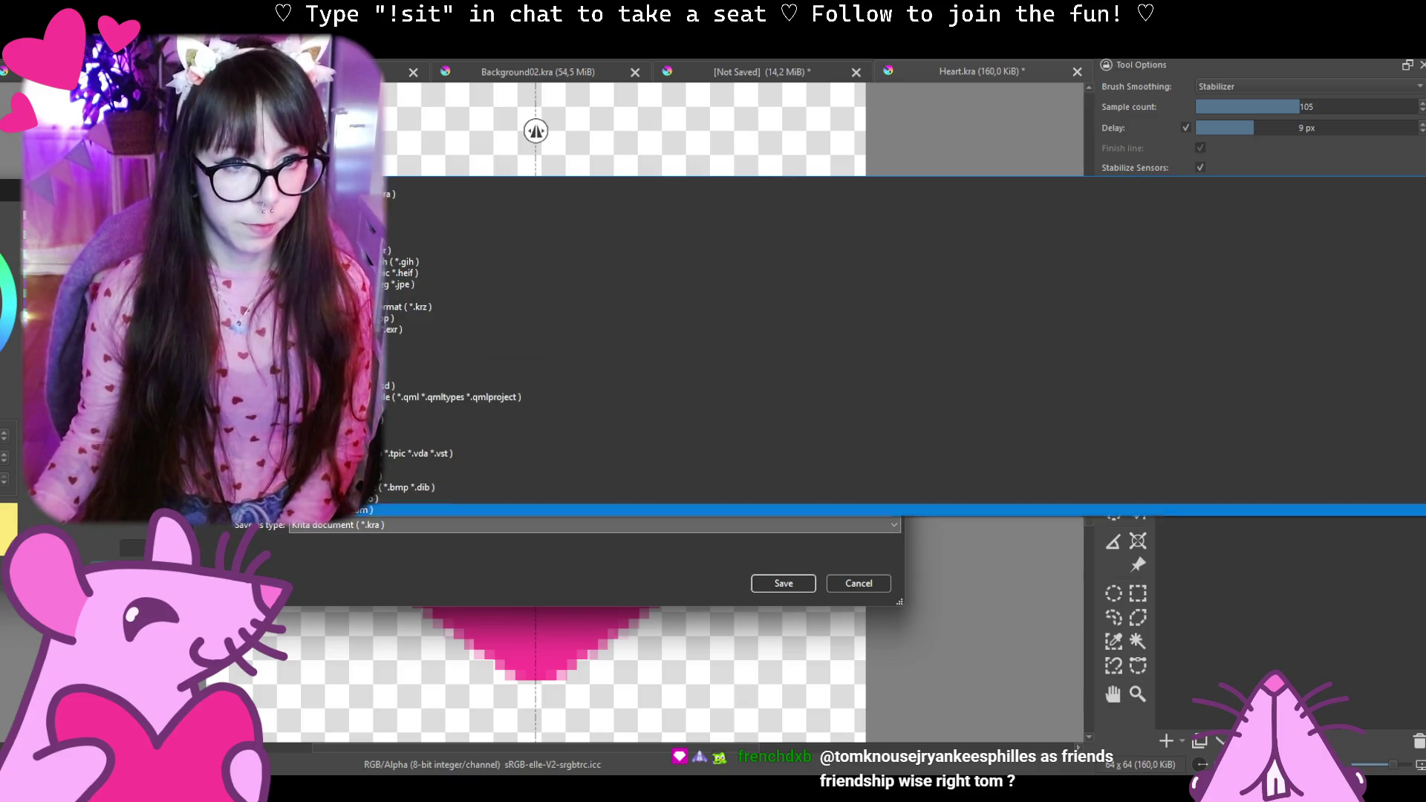
click(468, 364)
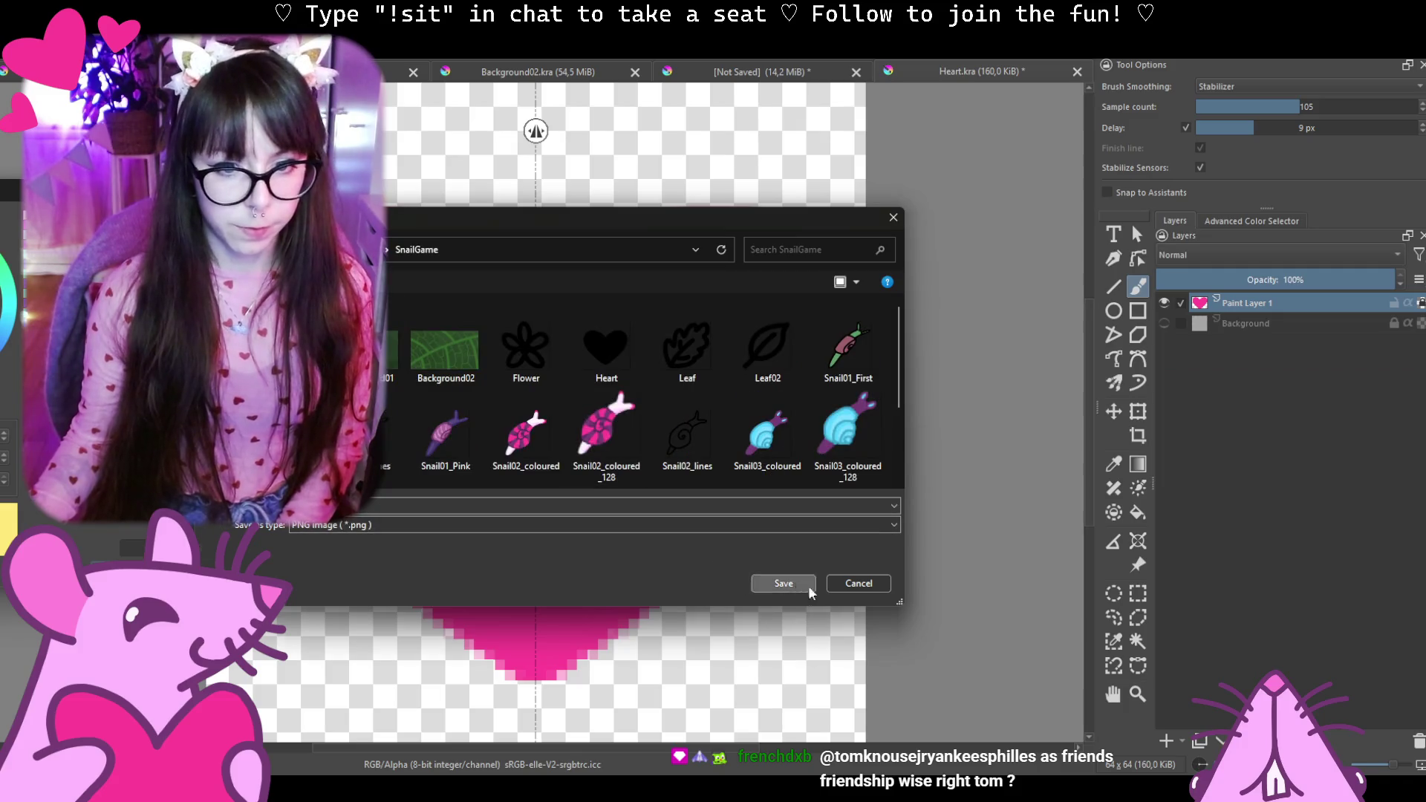
click(784, 583)
click(787, 564)
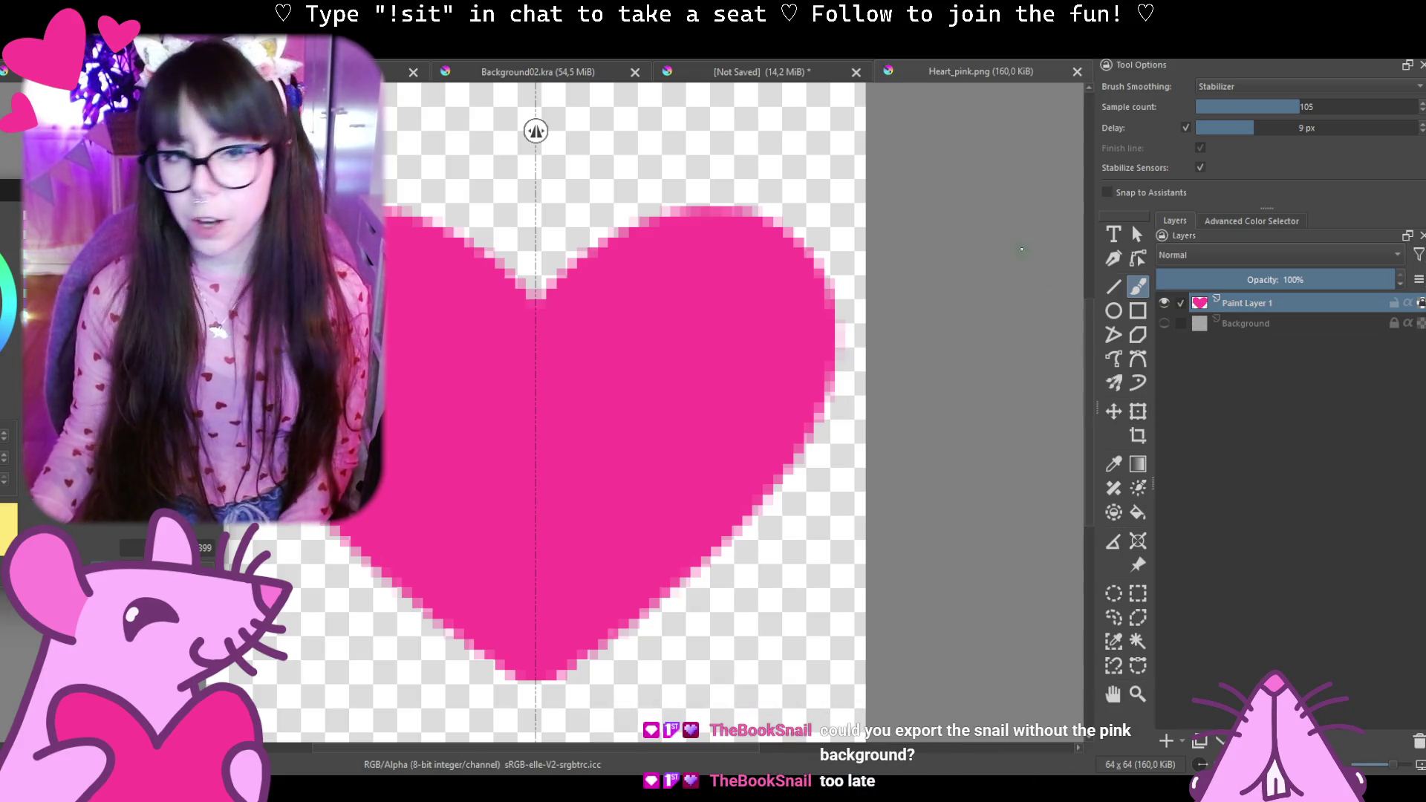
Return to the snail document and hide its pink background layer.
click(748, 74)
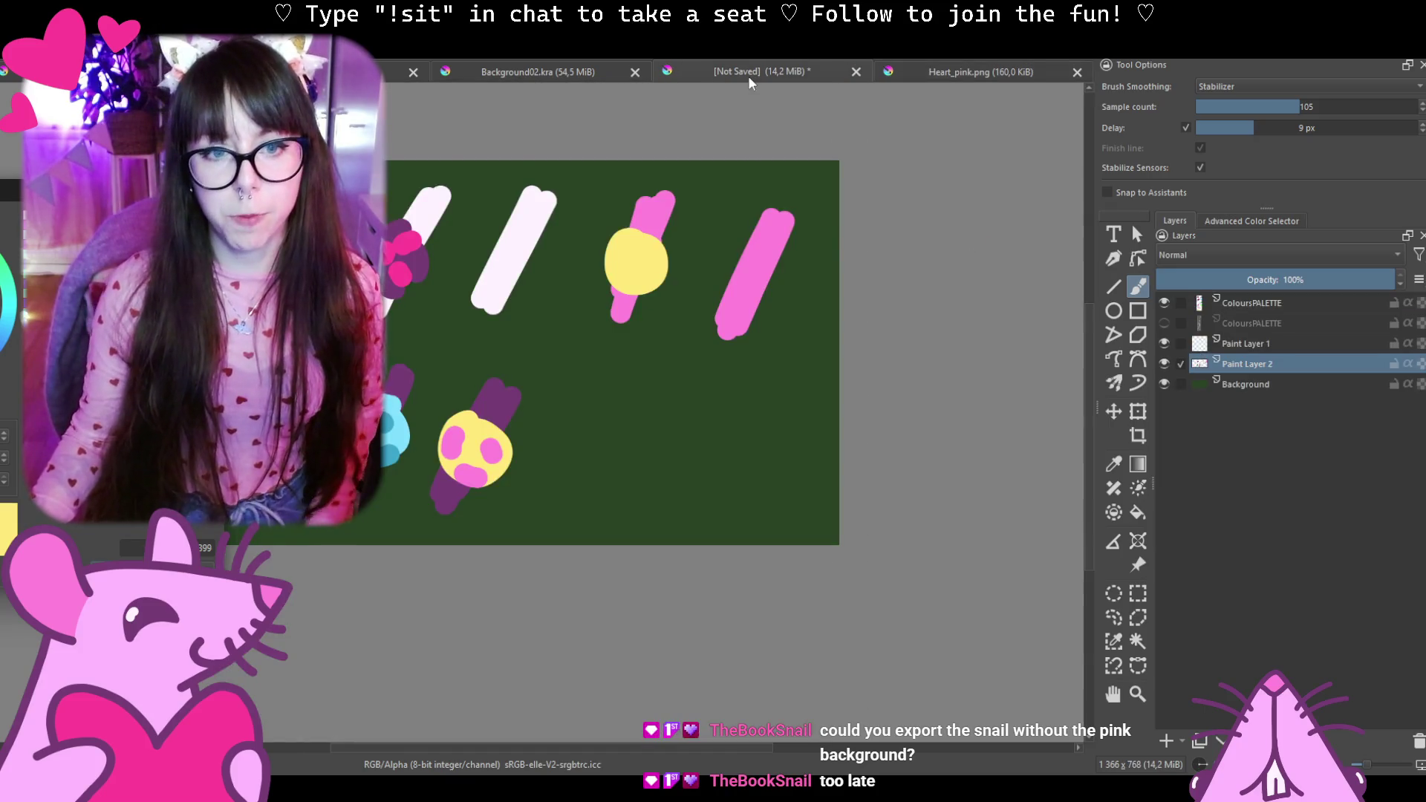
click(421, 74)
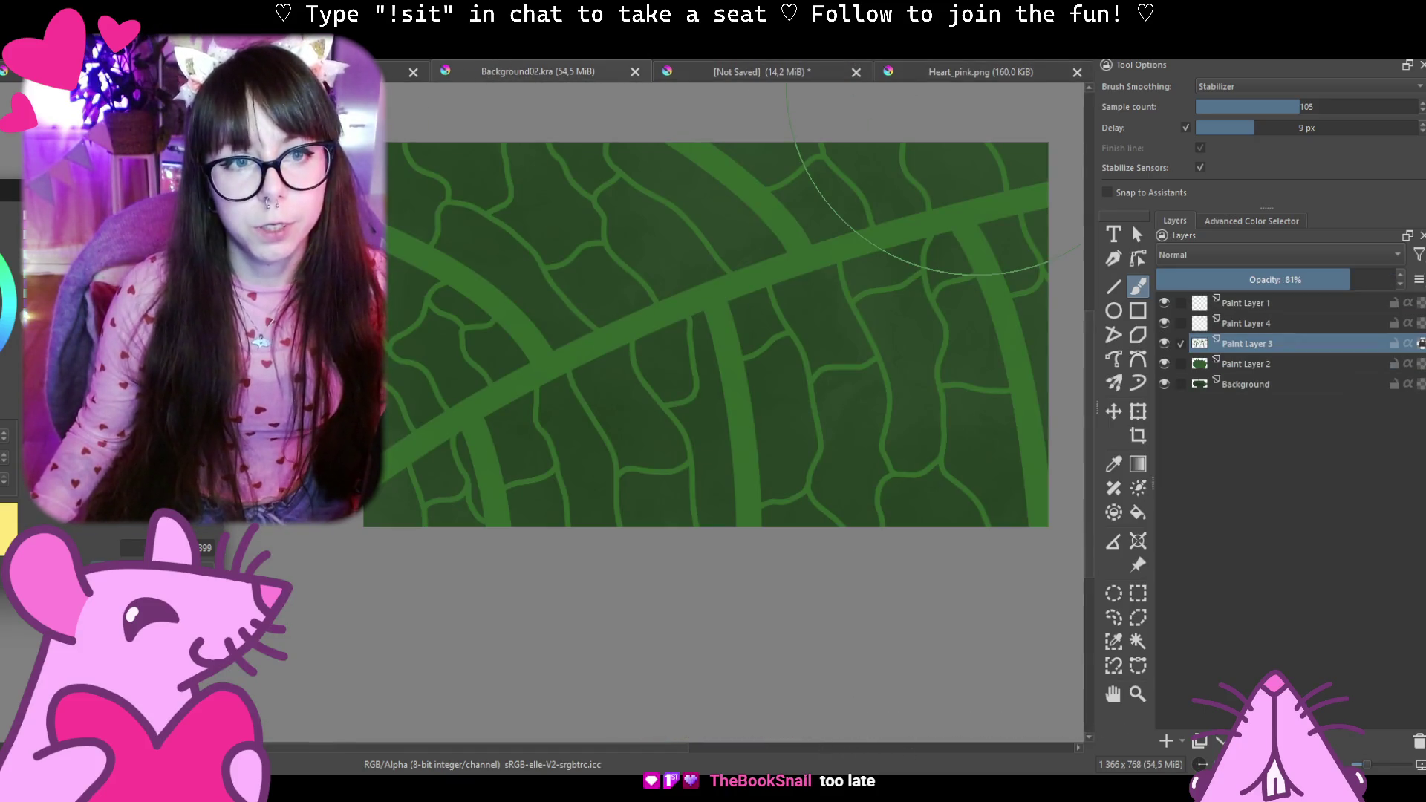
key(ctrl+shift+Tab)
key(ctrl+shift+Tab)
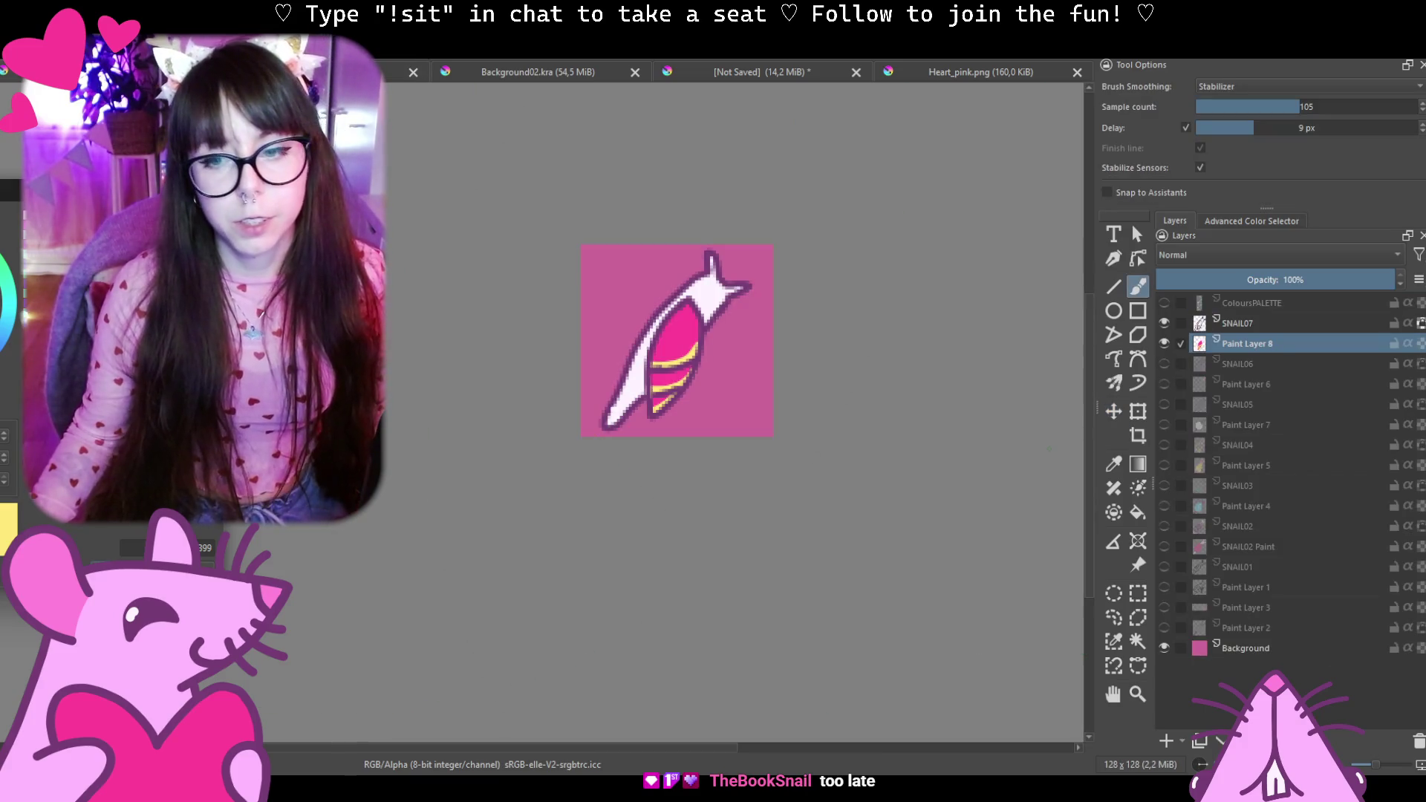
click(1163, 650)
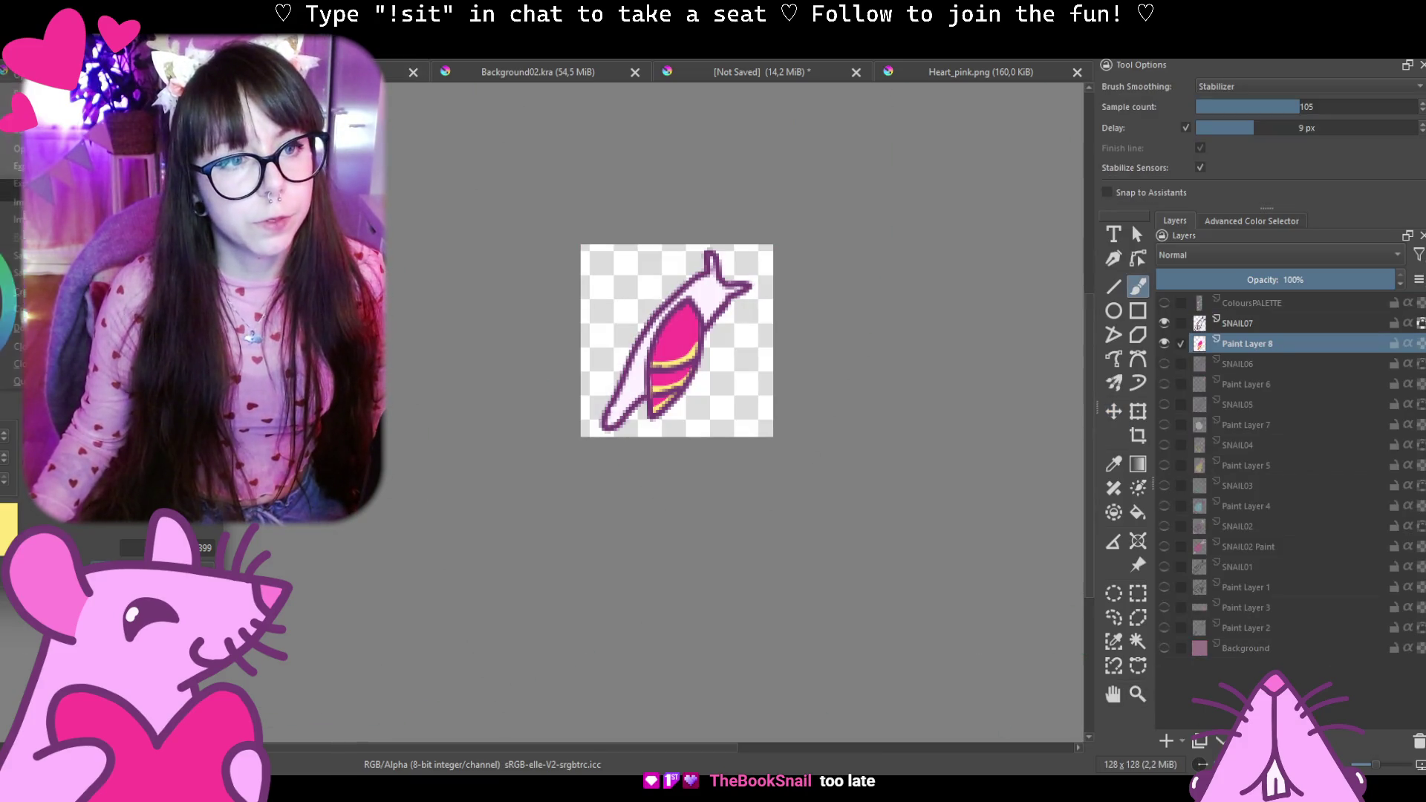
Export the snail as PNG, replacing the existing Snail07_coloured_128 file.
key(ctrl+shift+s)
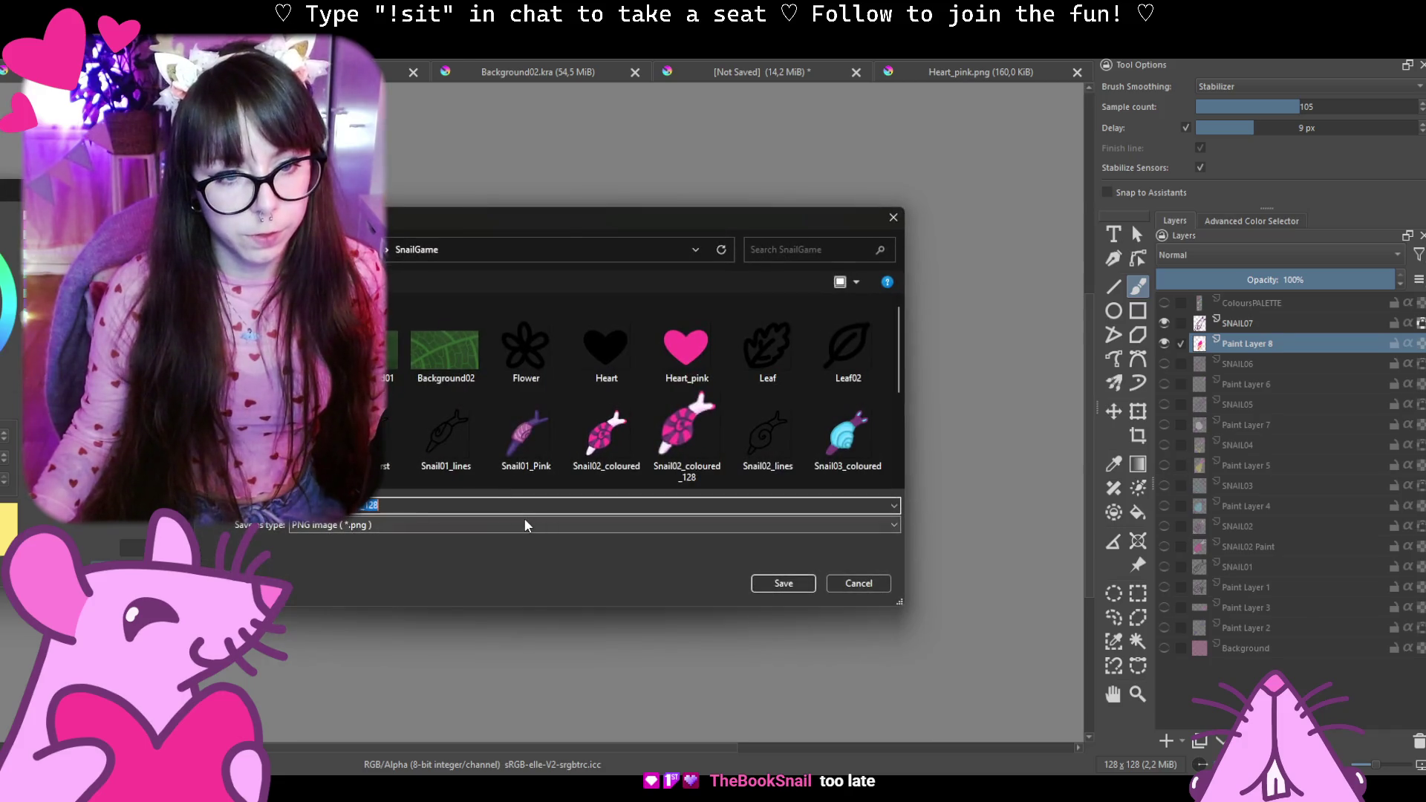
click(524, 519)
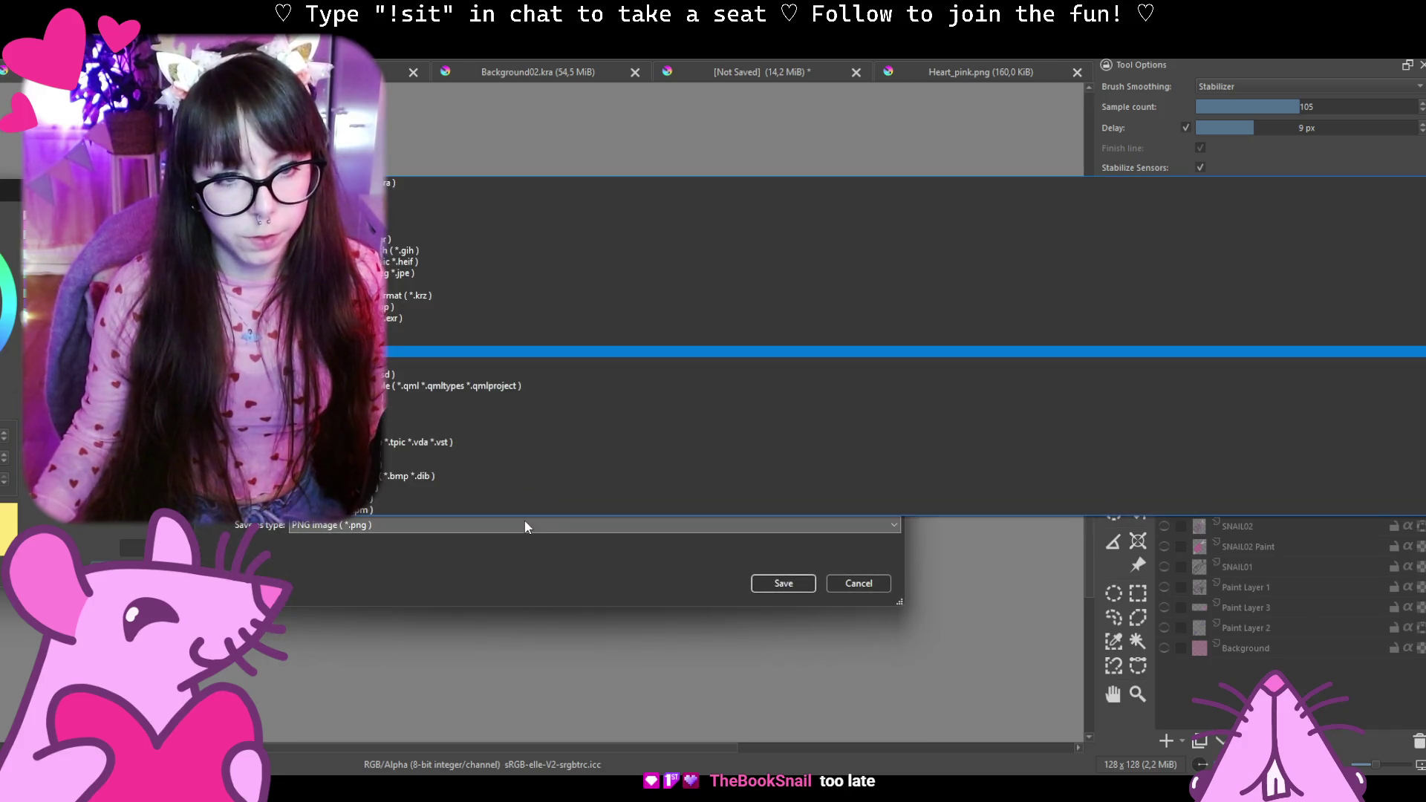
click(796, 574)
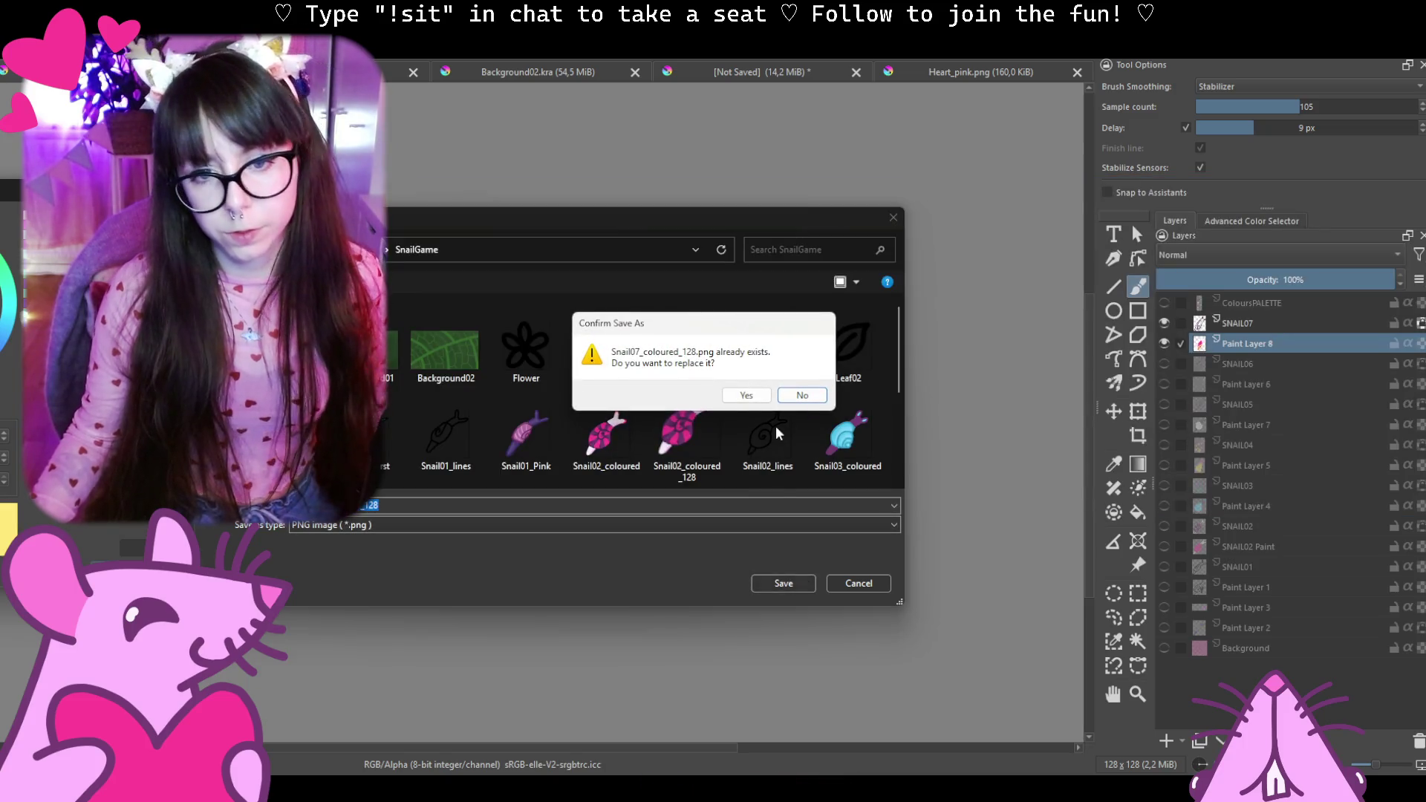
click(746, 395)
click(798, 571)
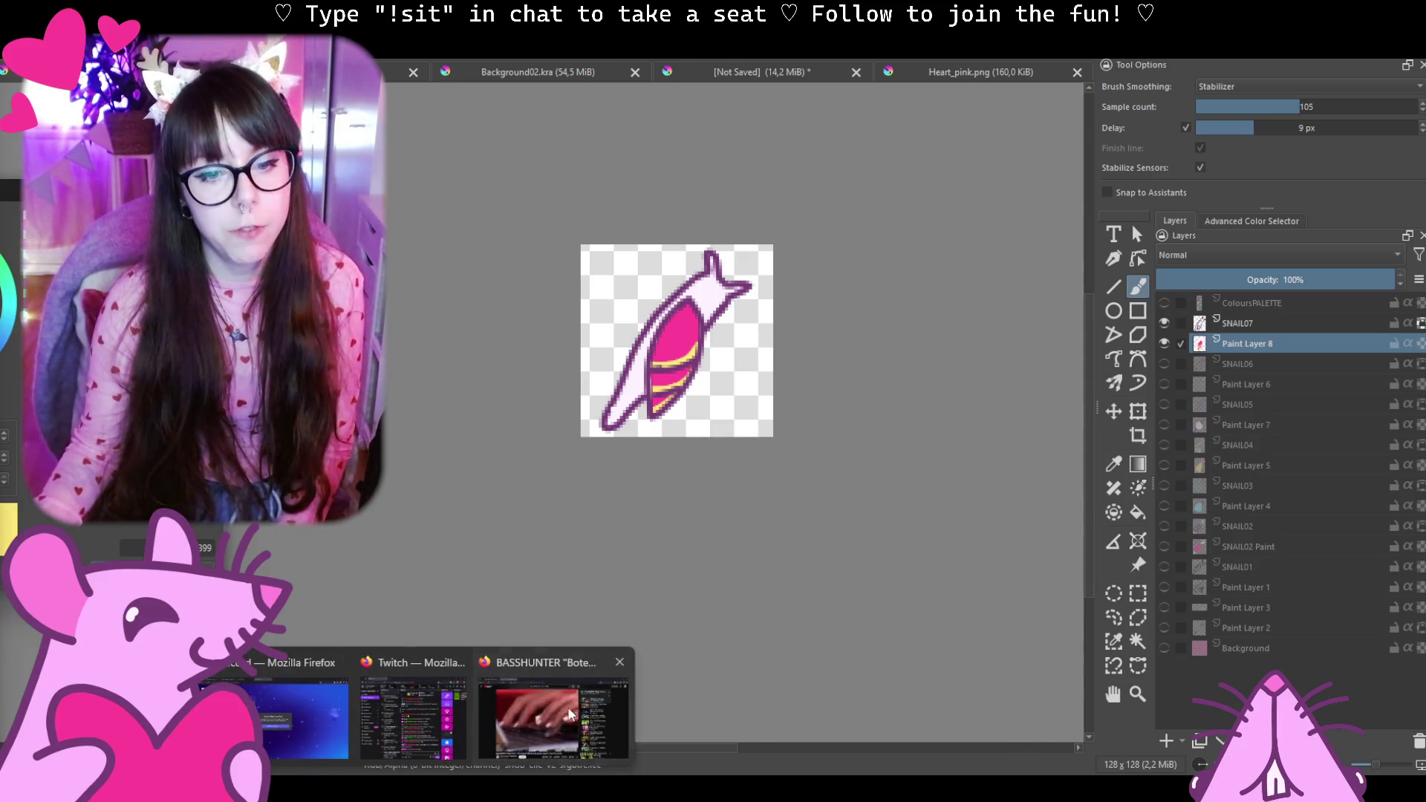
Search YouTube for 'immortal tyrants', start the Wacken 2007 live video, then go back to results.
click(553, 719)
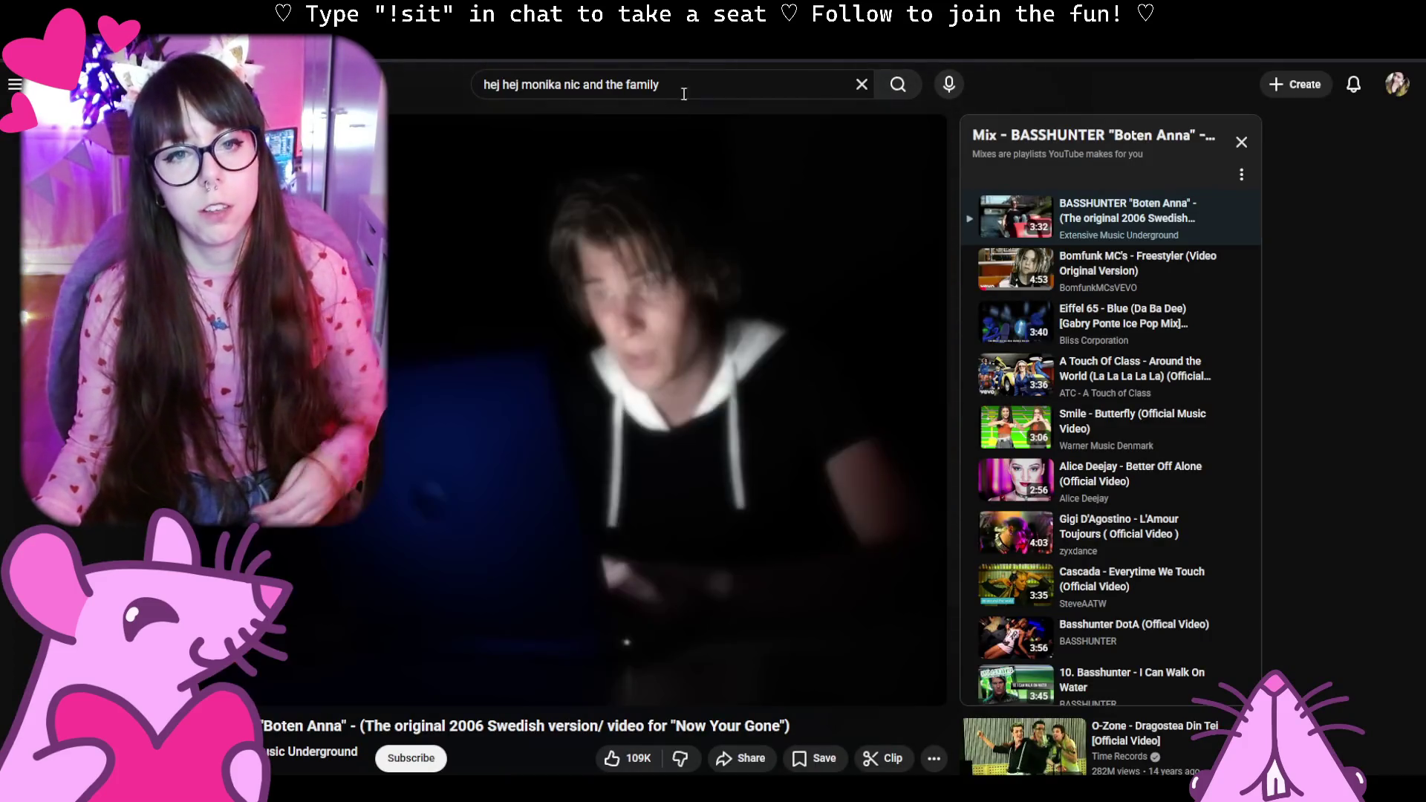
click(684, 87)
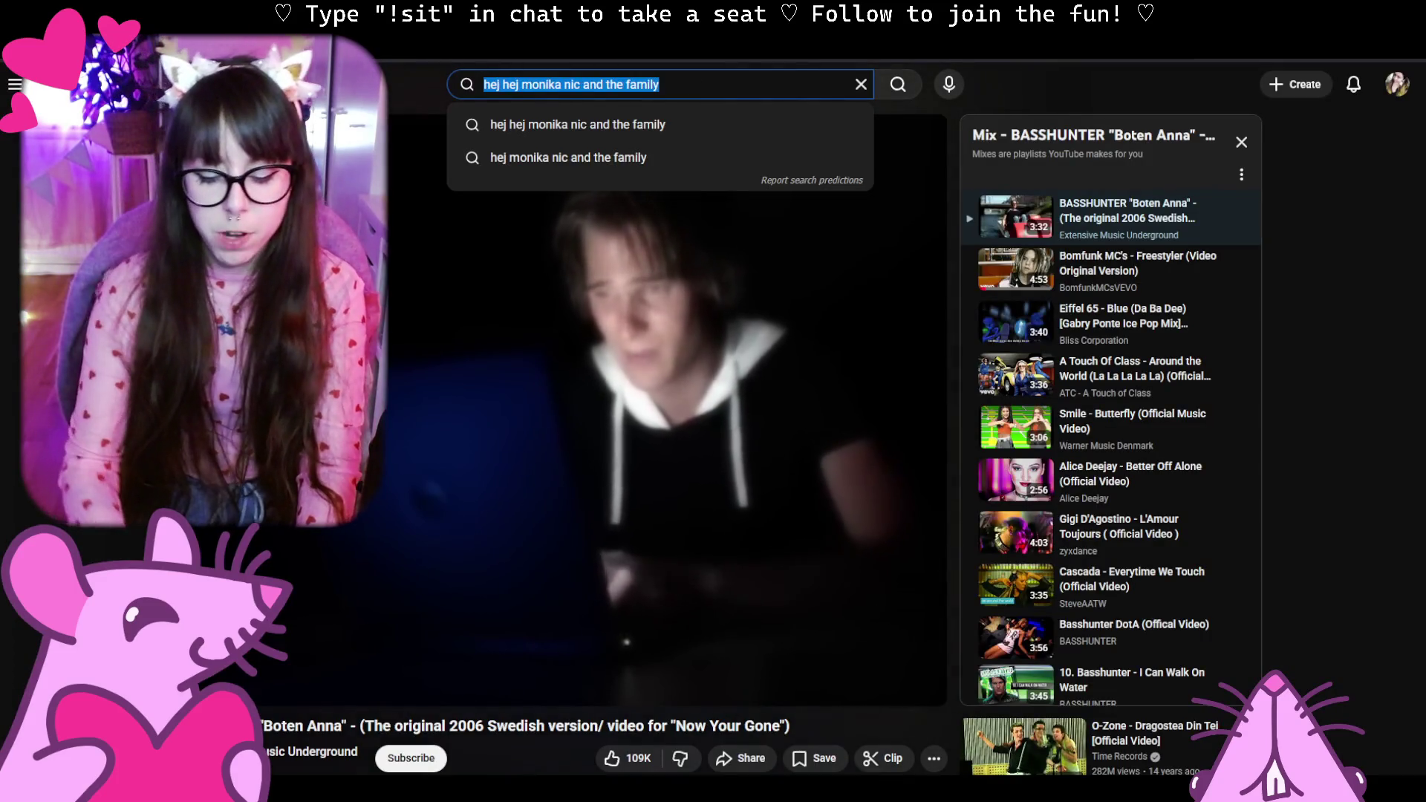
text(immortal)
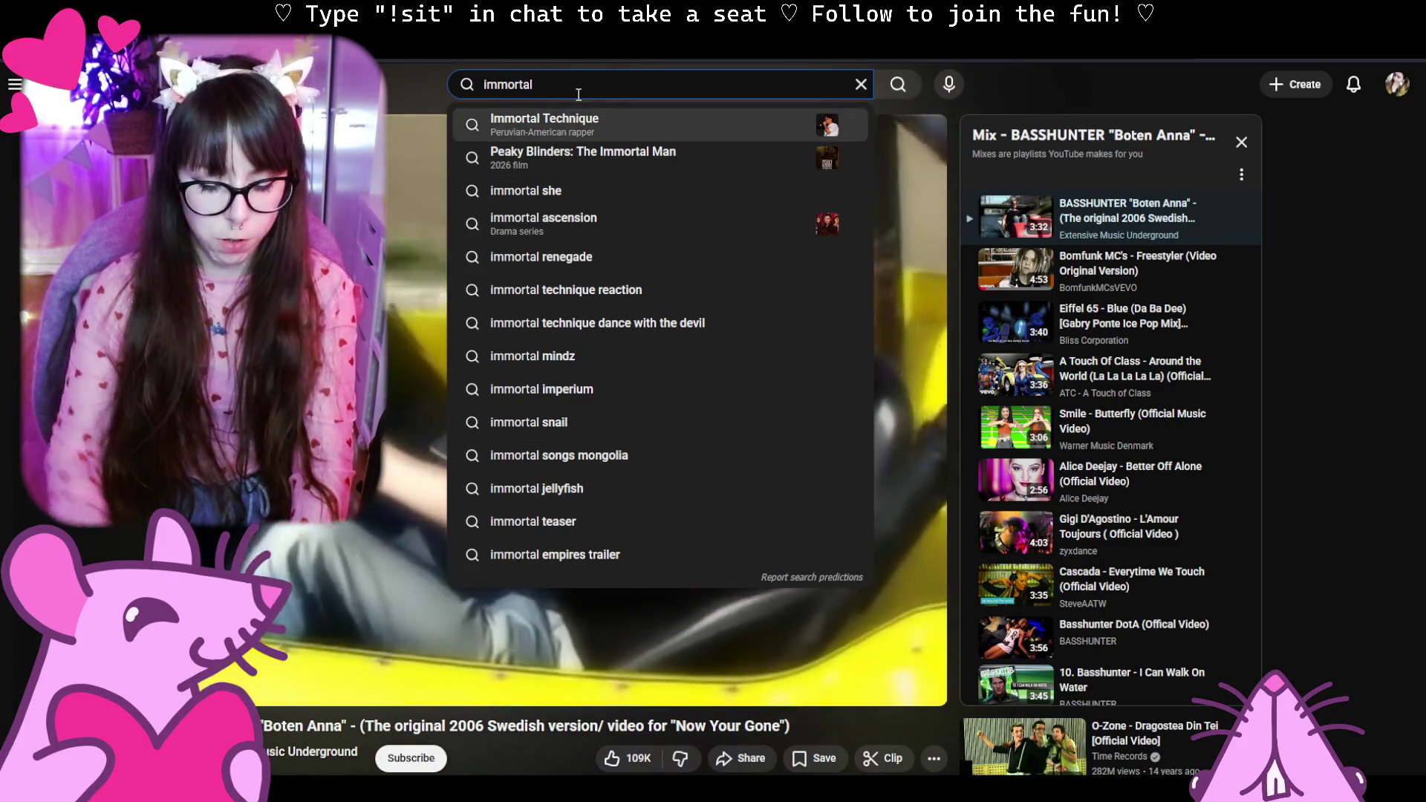
text( tyrants)
key(Return)
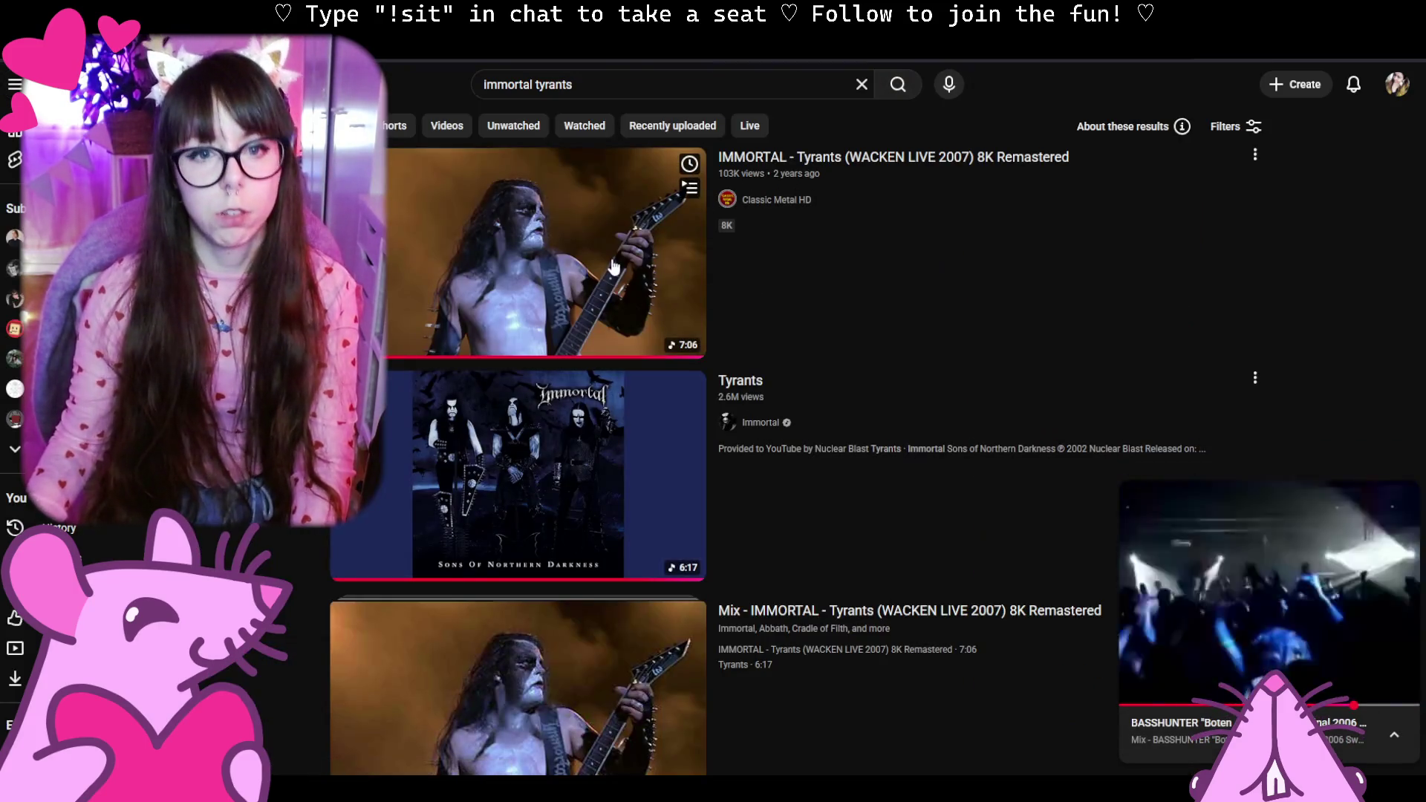
click(611, 268)
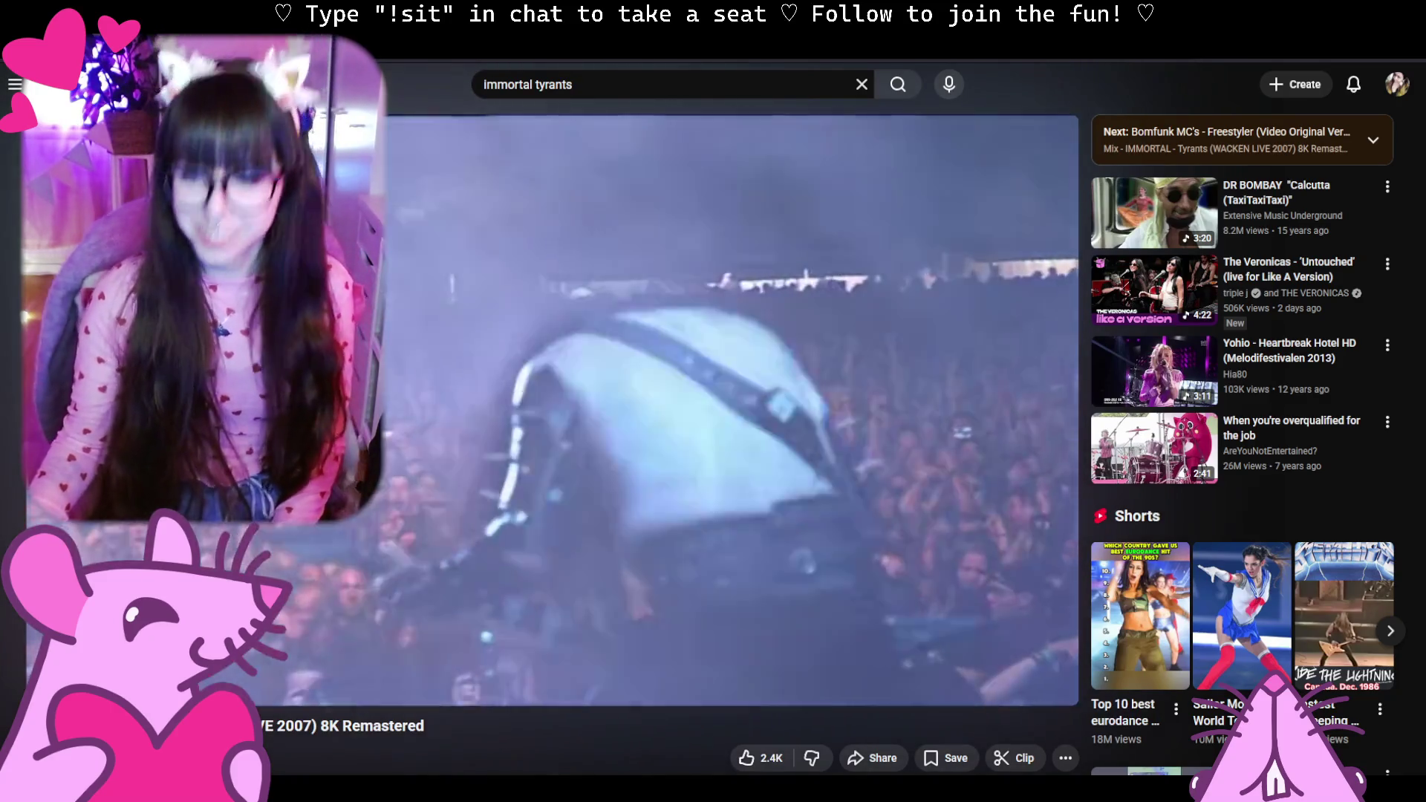
key(alt+Left)
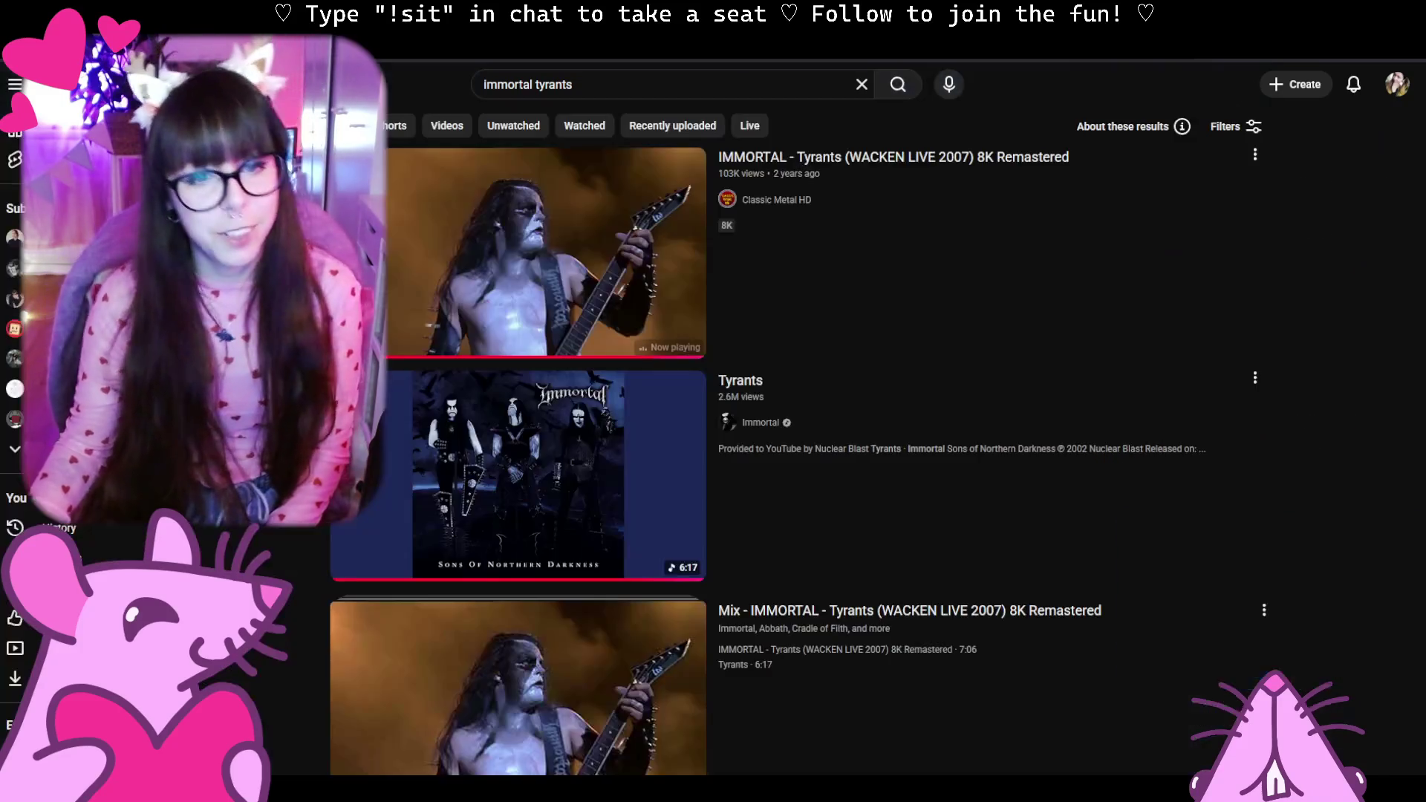
Play the Sons of Northern Darkness album version of Tyrants and return to Krita.
click(562, 424)
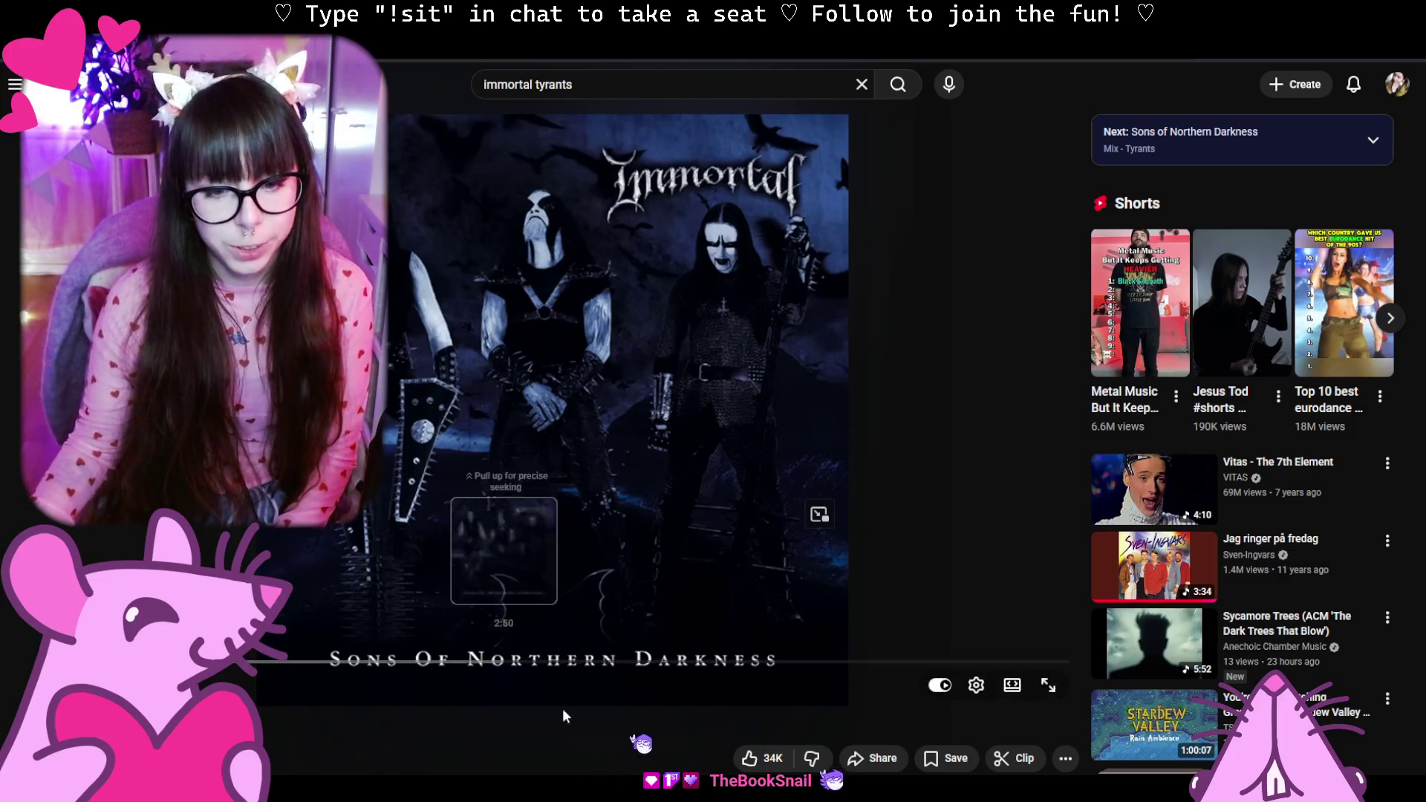
mouse_move(513, 786)
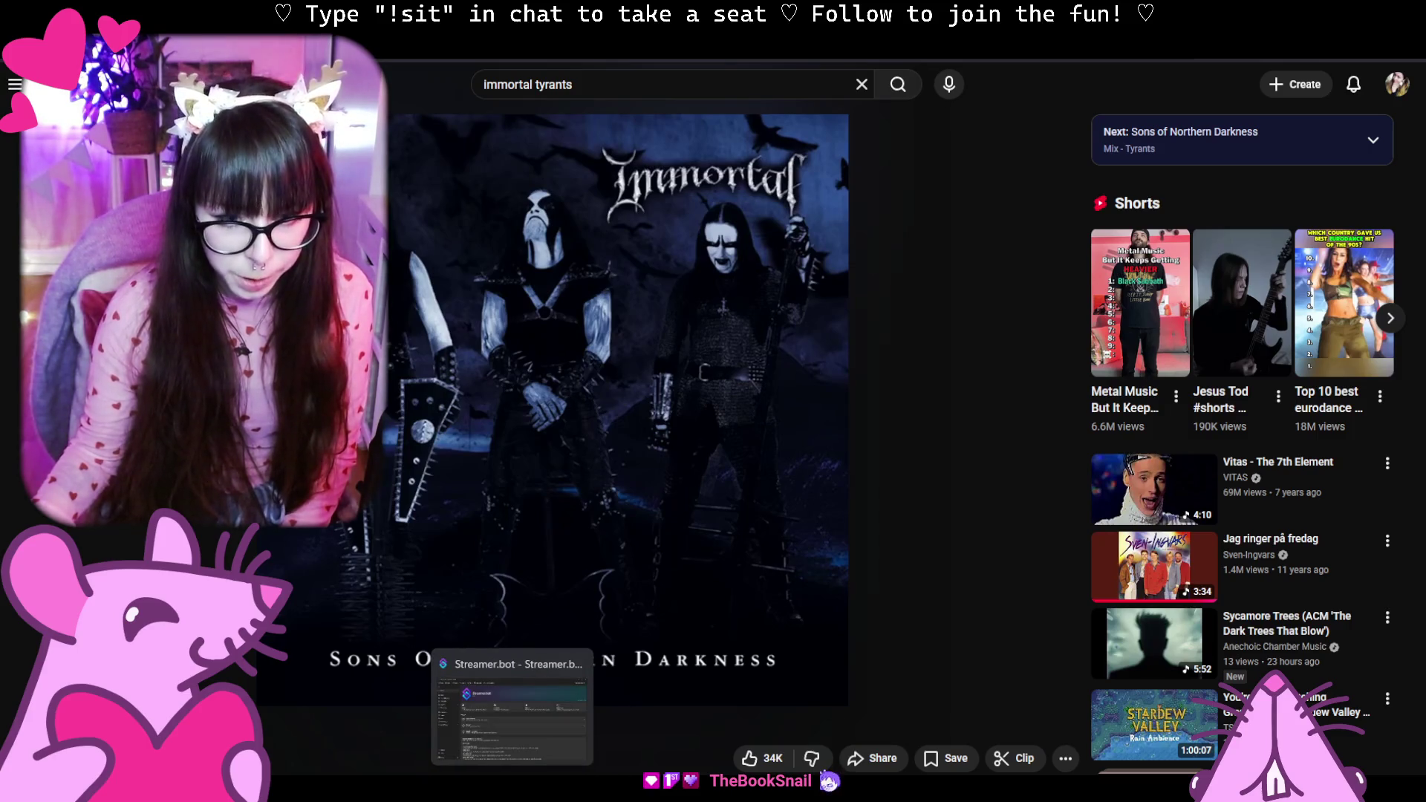
key(alt+Tab)
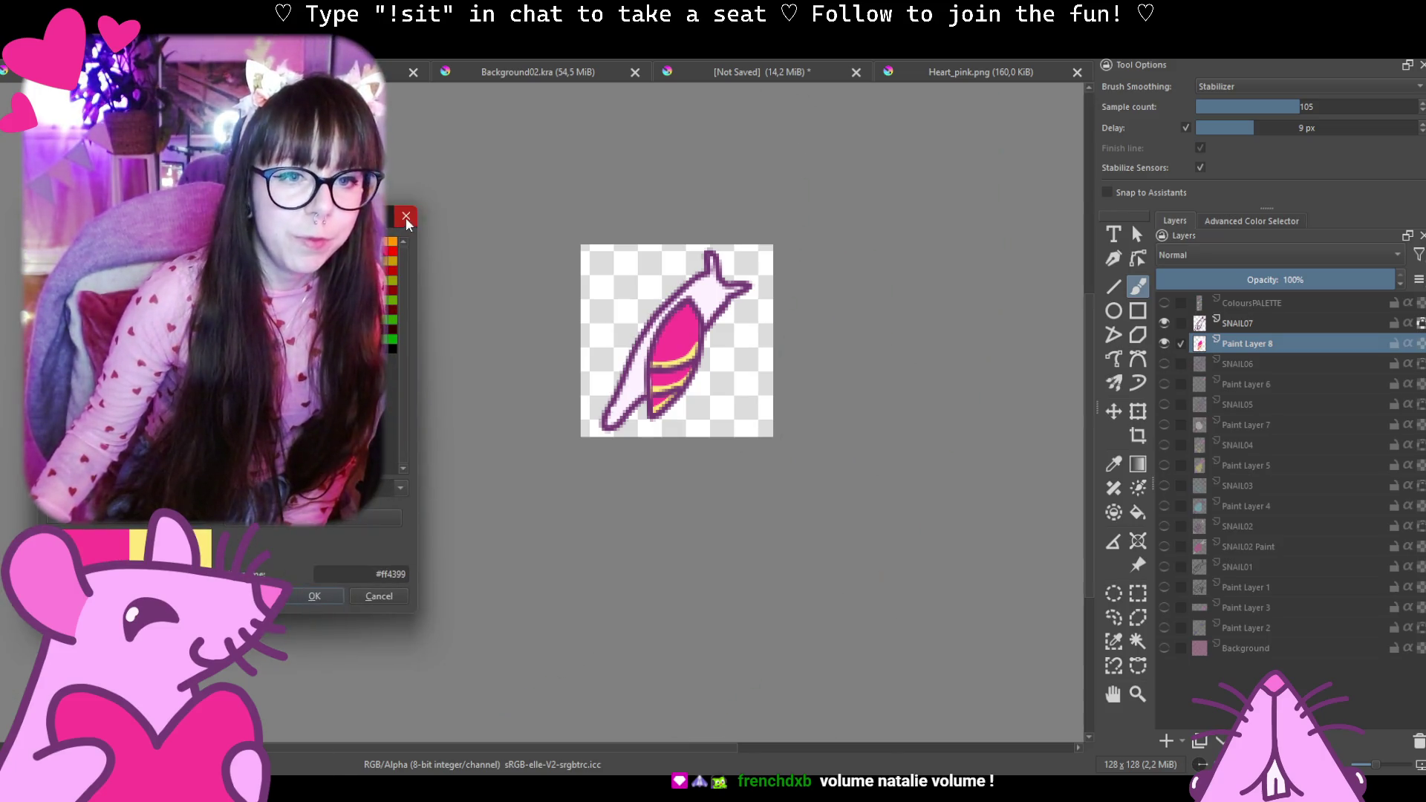
Add Paint Layer 9 and move it above SNAIL07 in the layer stack.
click(406, 214)
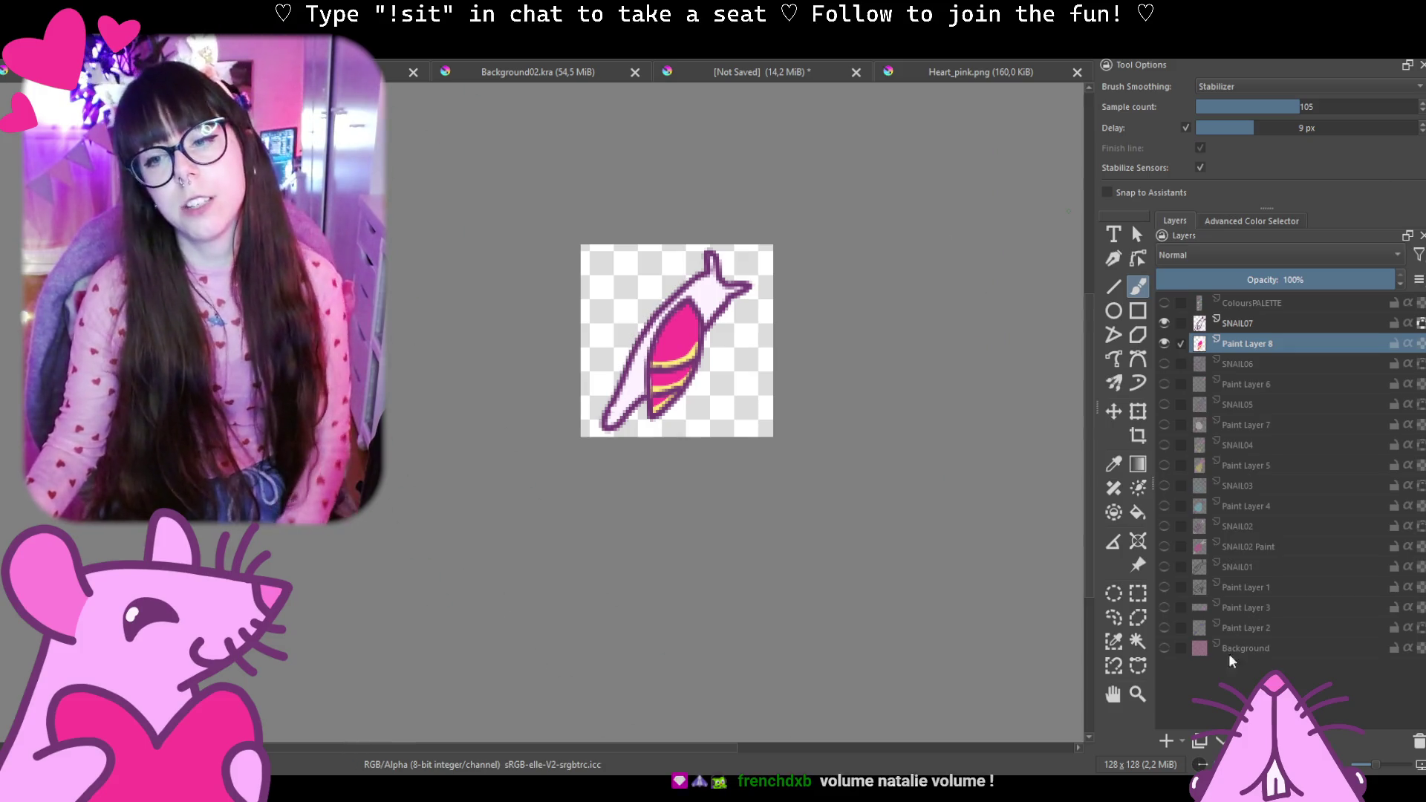
click(1167, 741)
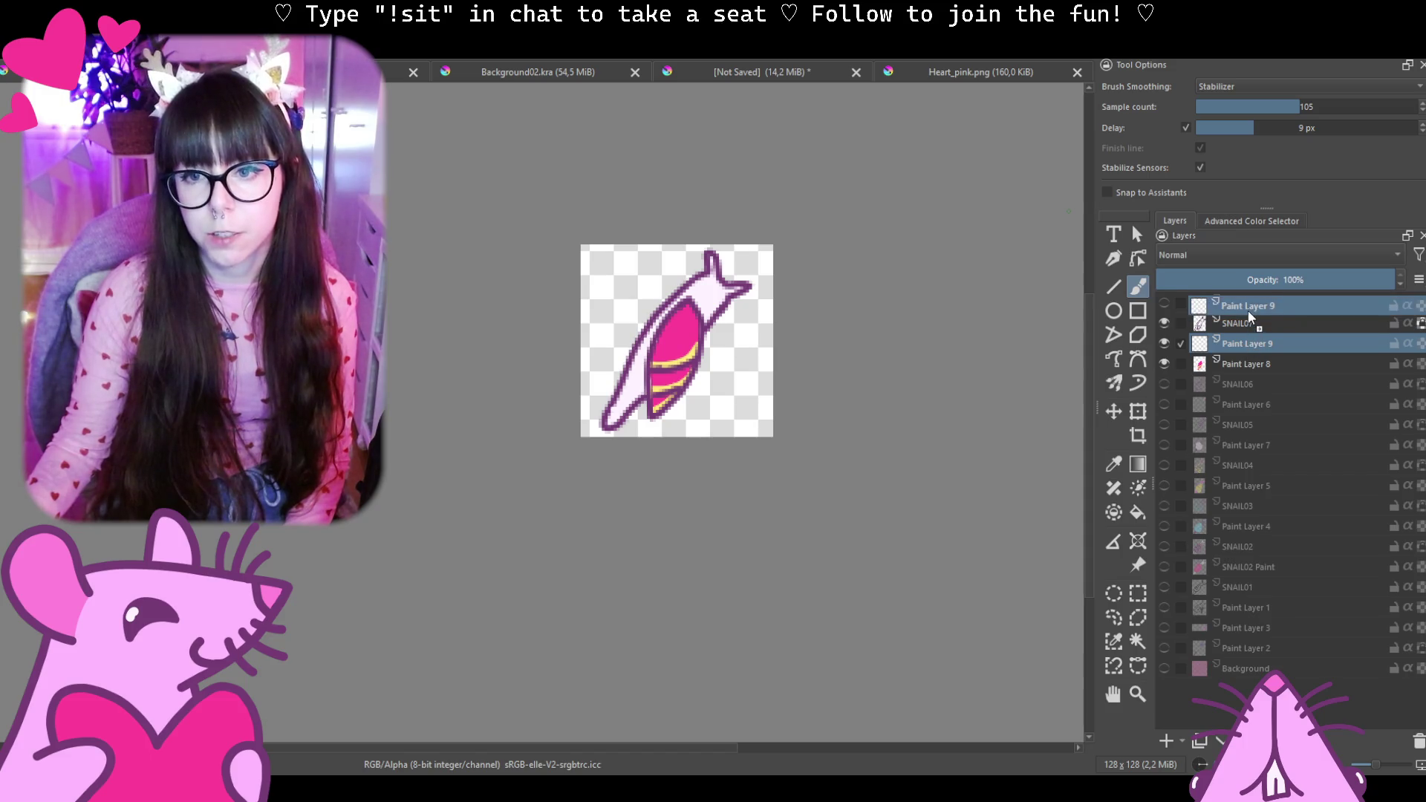
drag(1249, 346, 1248, 311)
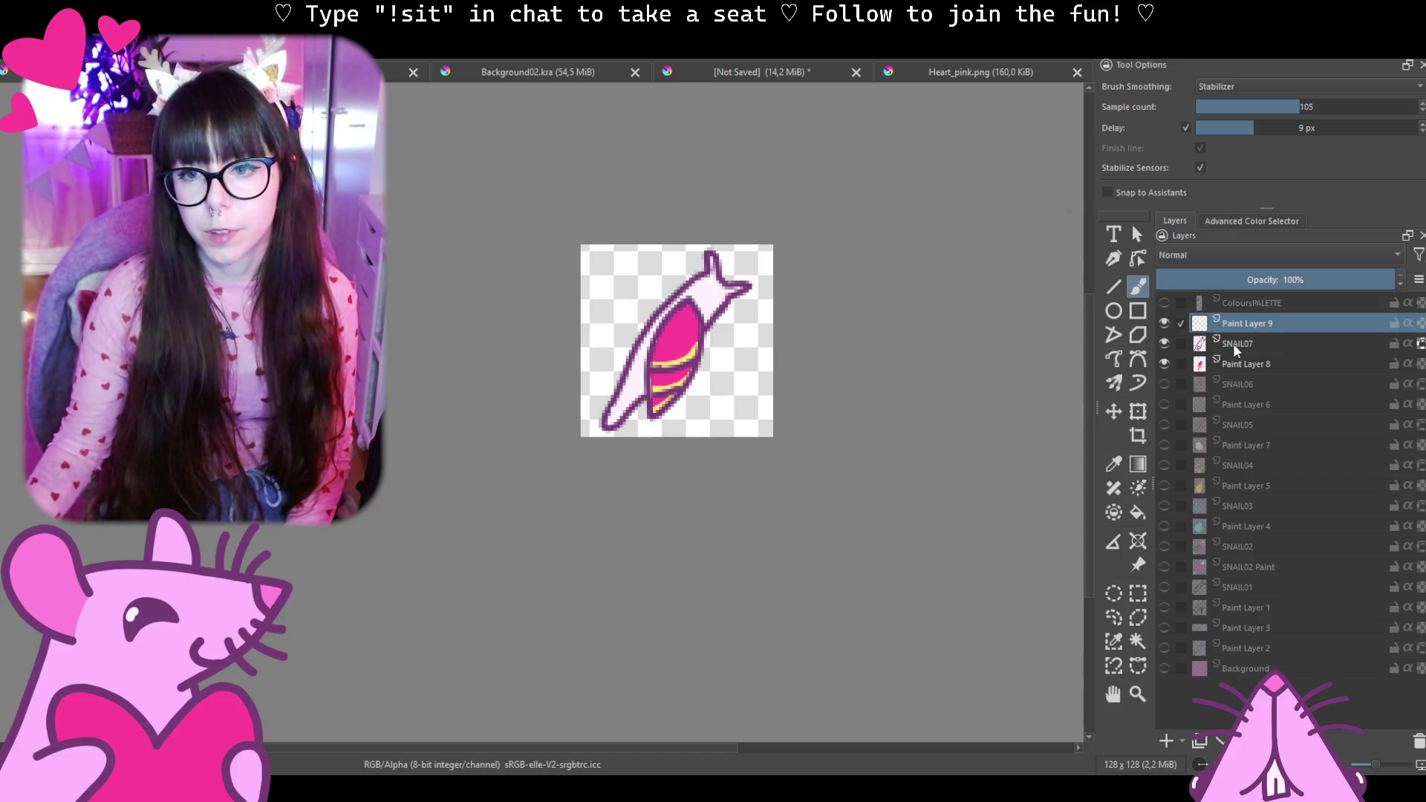
click(1233, 343)
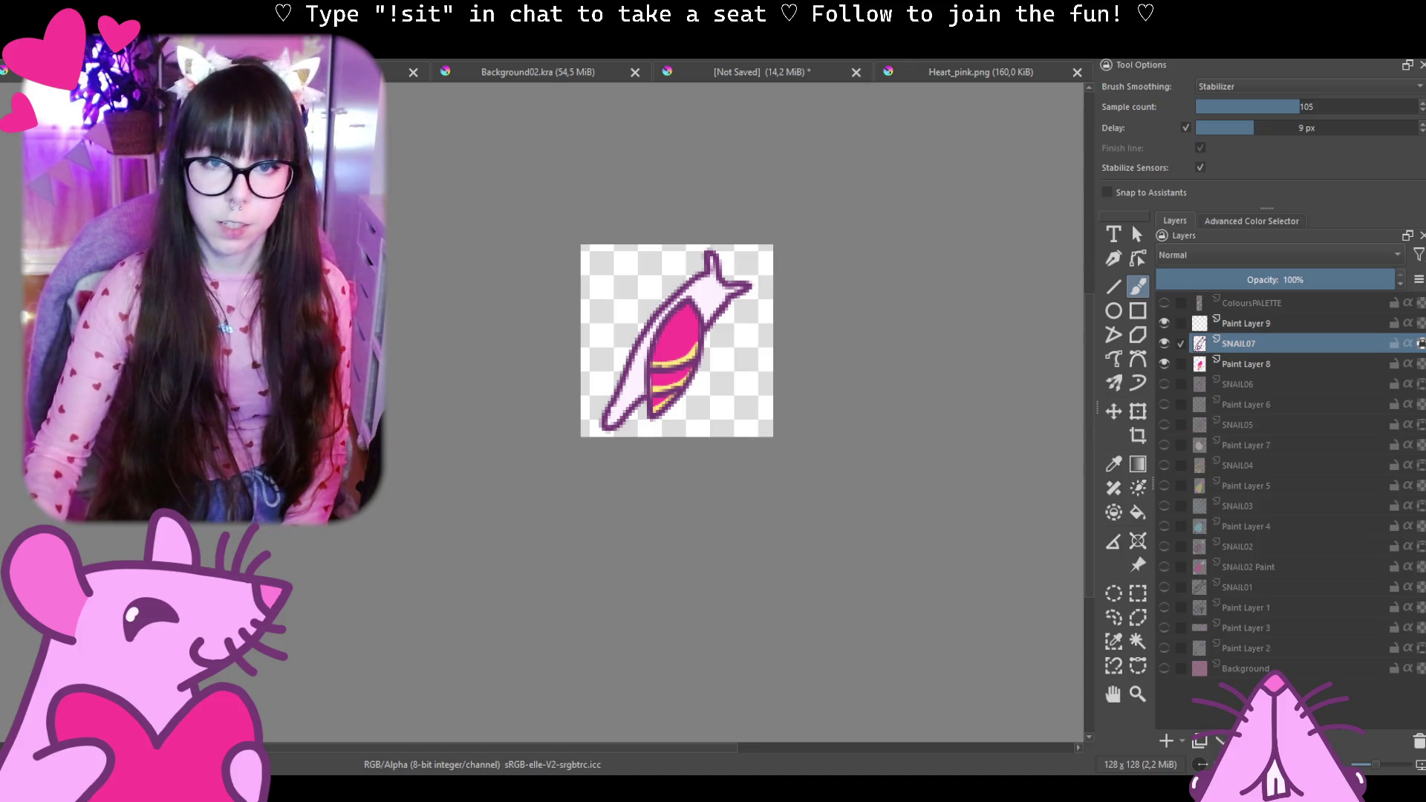
scroll(708, 309, up, 2)
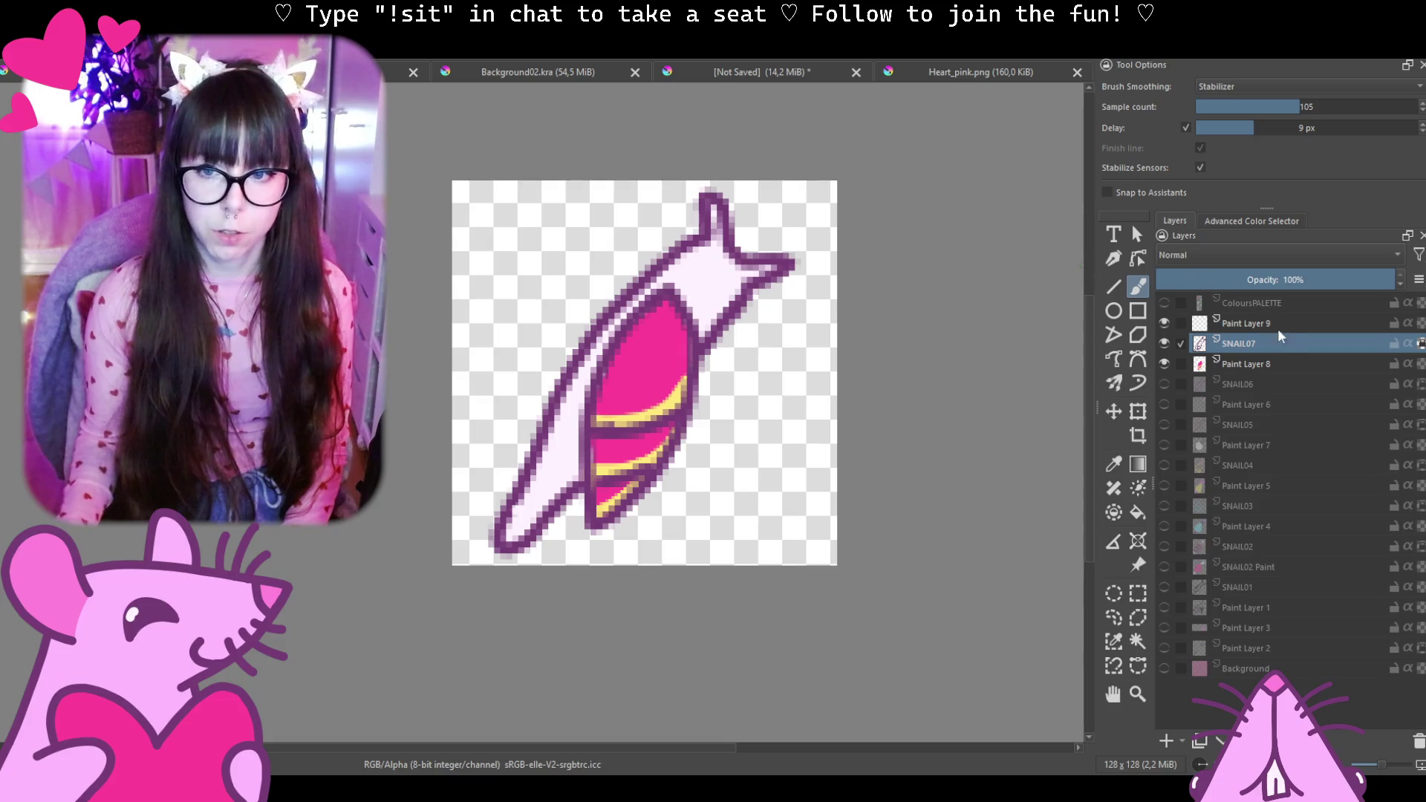
Try magenta strokes along the snail's back and antenna on Paint Layer 9, undoing each.
click(1248, 323)
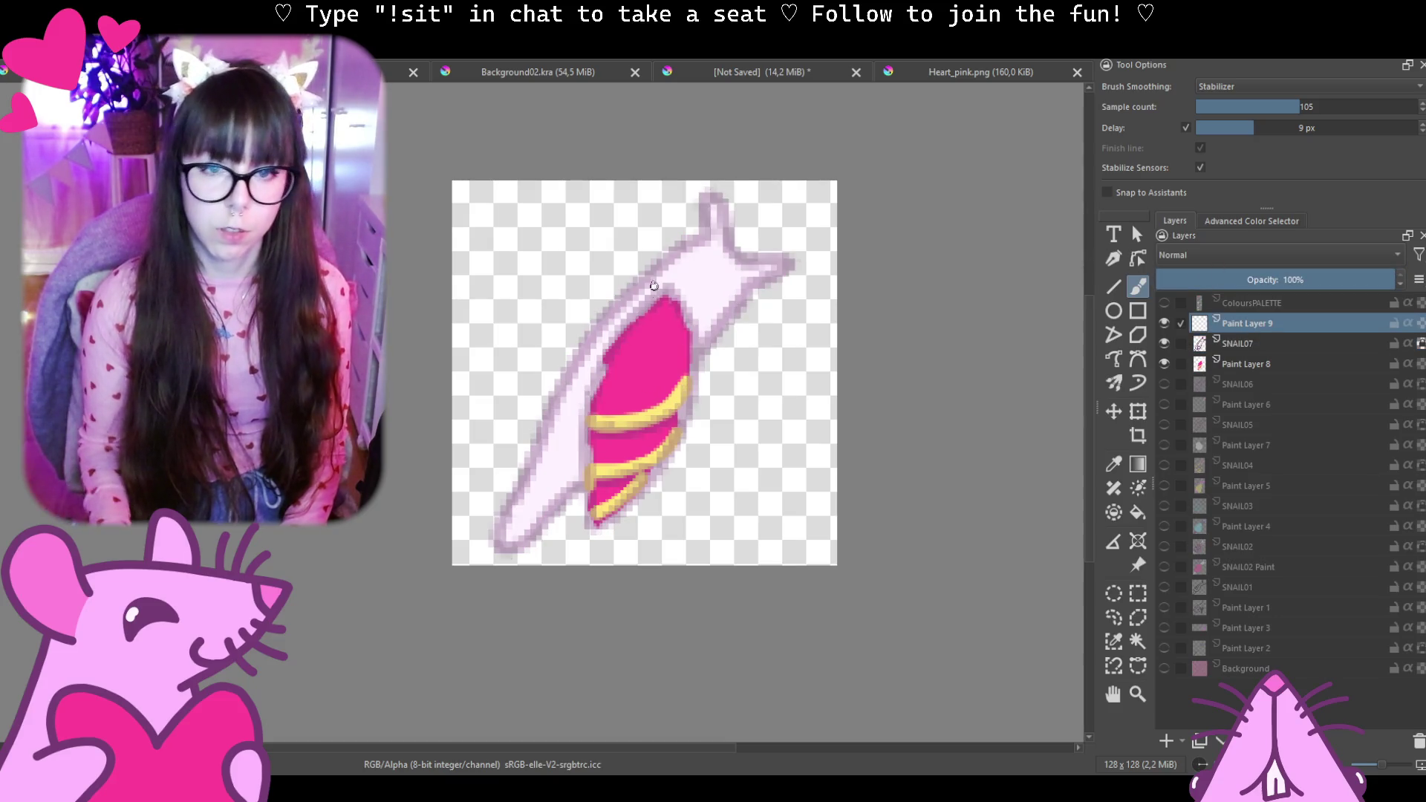
drag(695, 234, 565, 401)
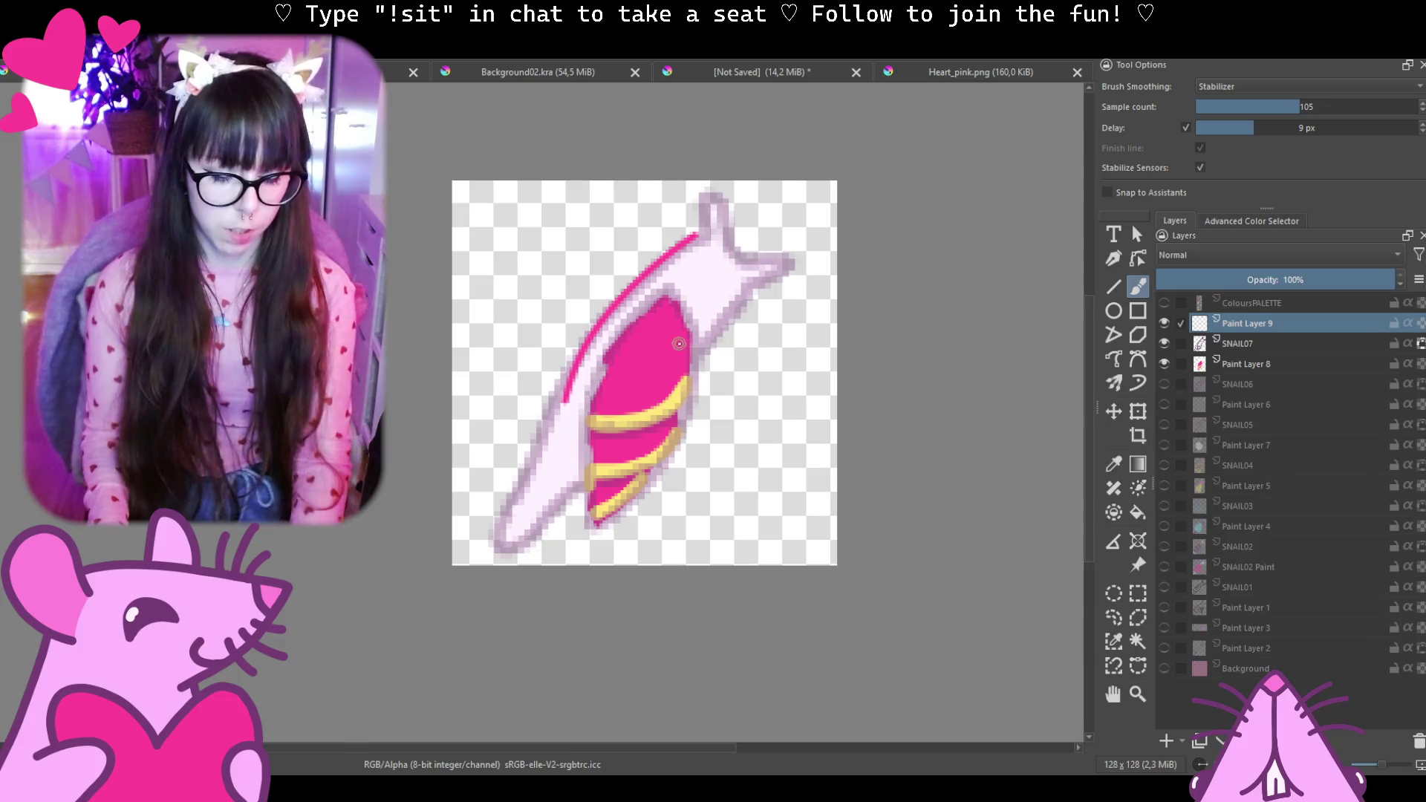
key(ctrl+z)
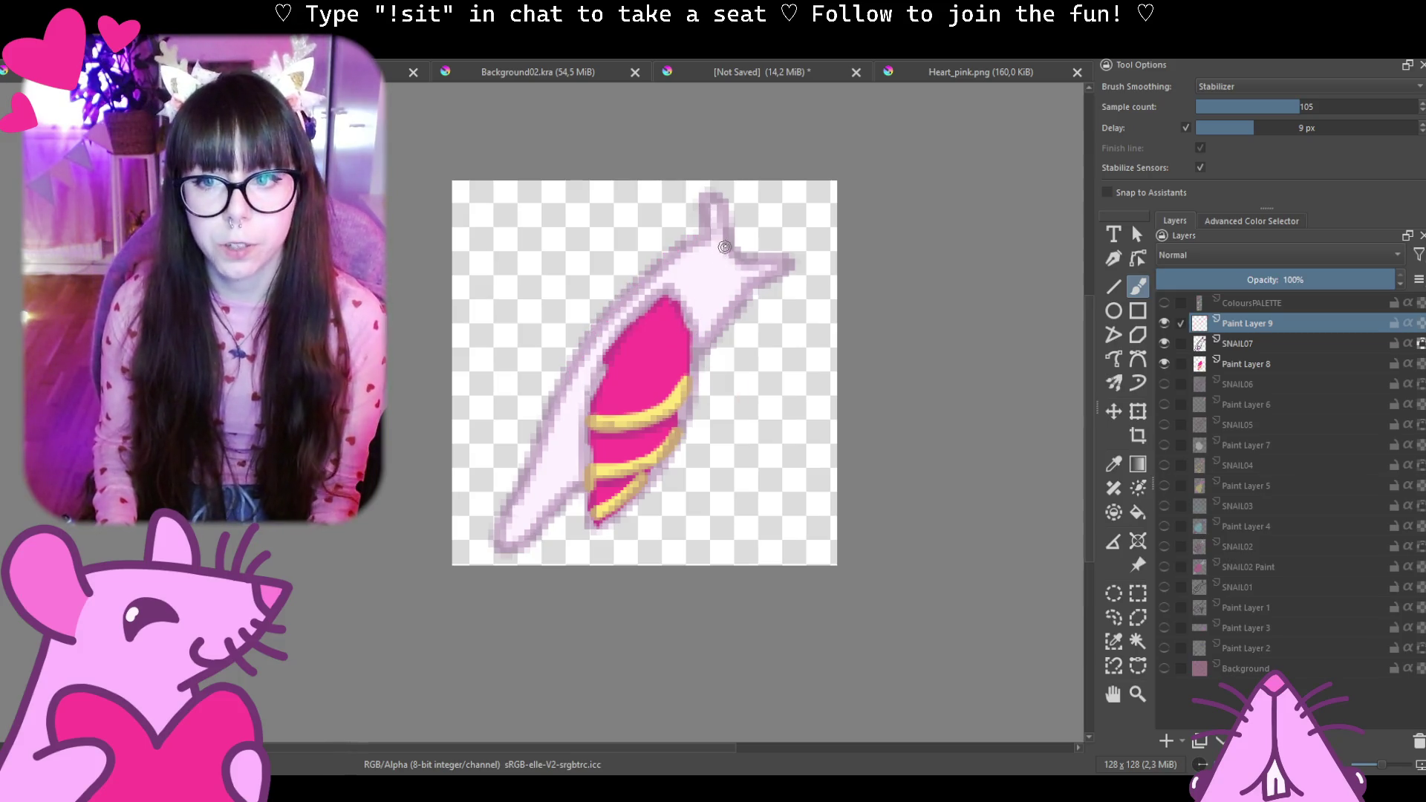
drag(706, 236, 724, 247)
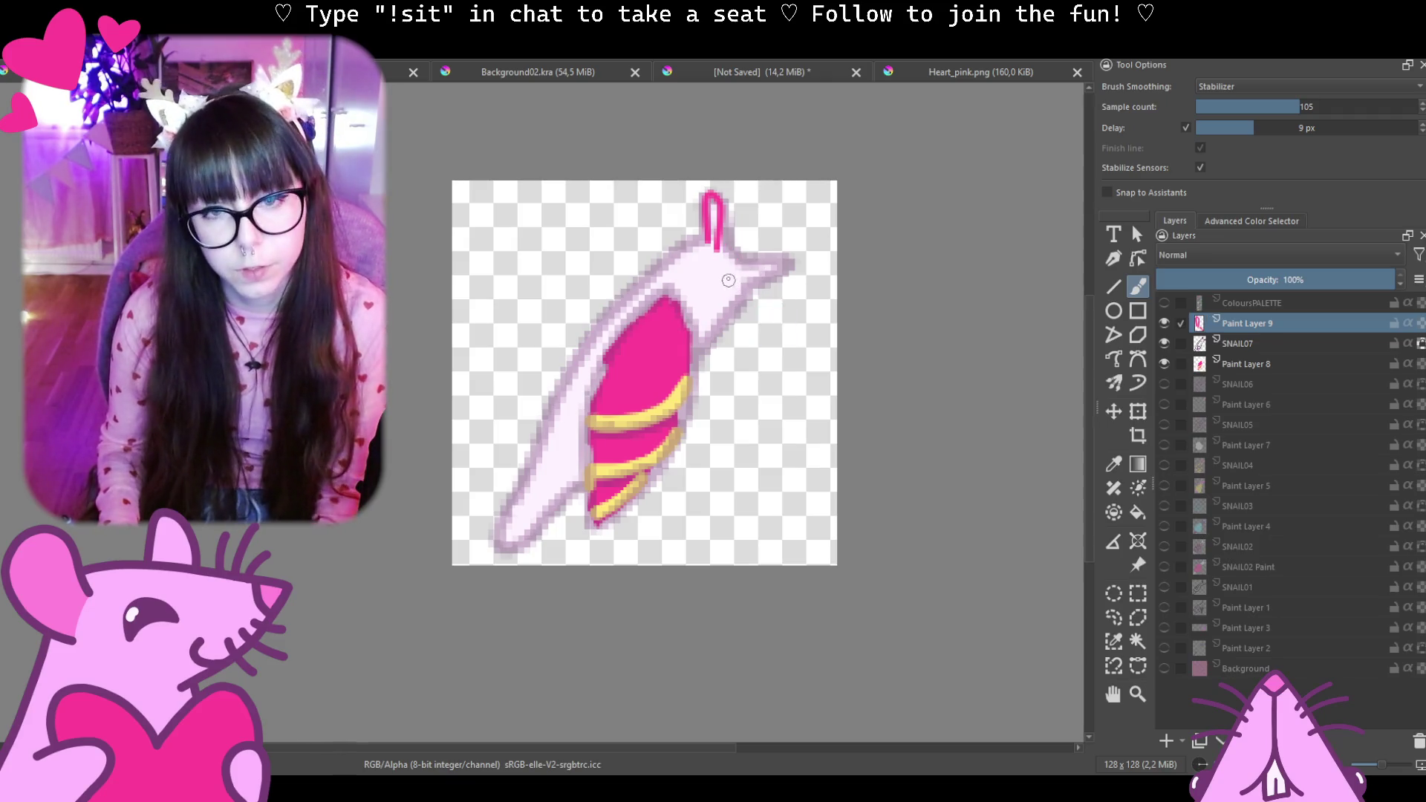
key(ctrl+z)
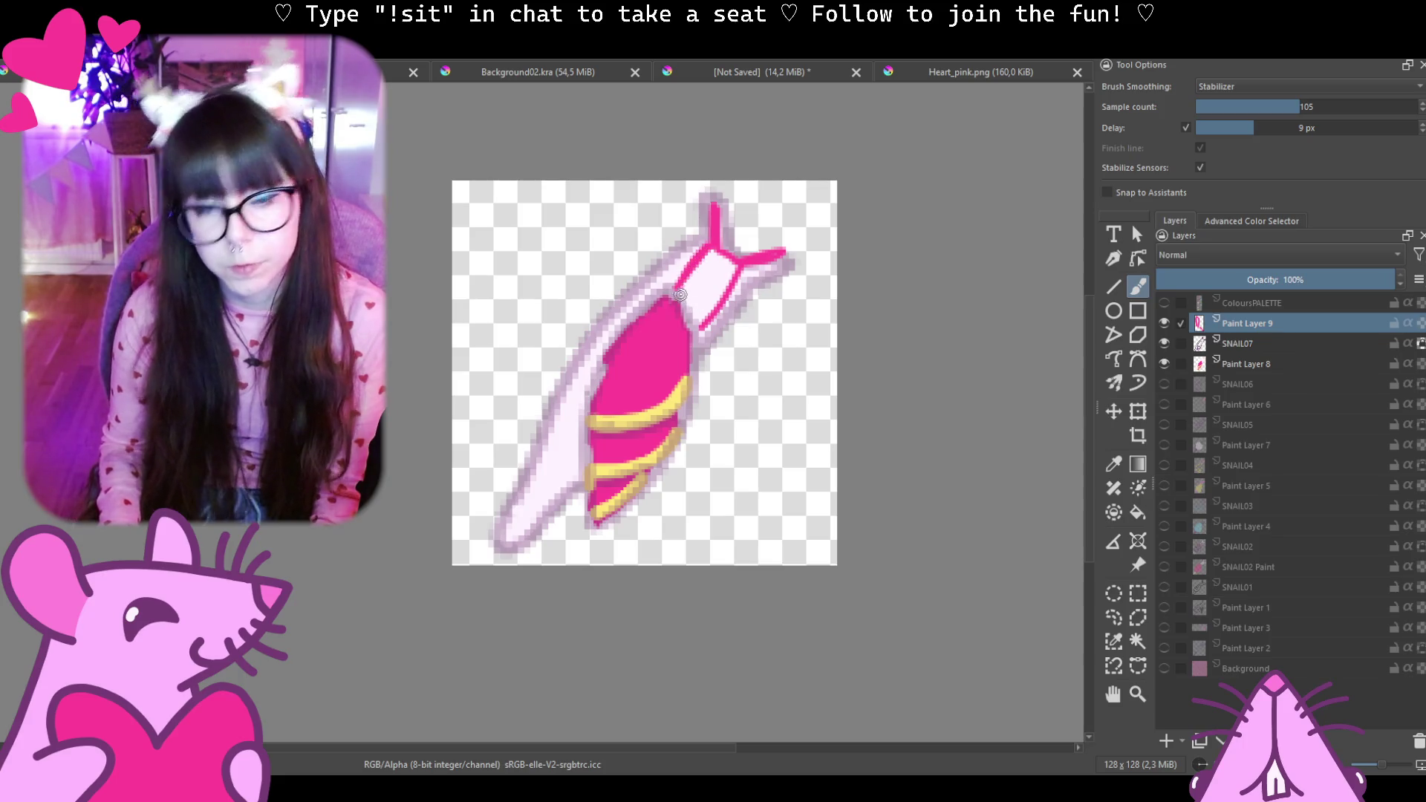
key(ctrl+z)
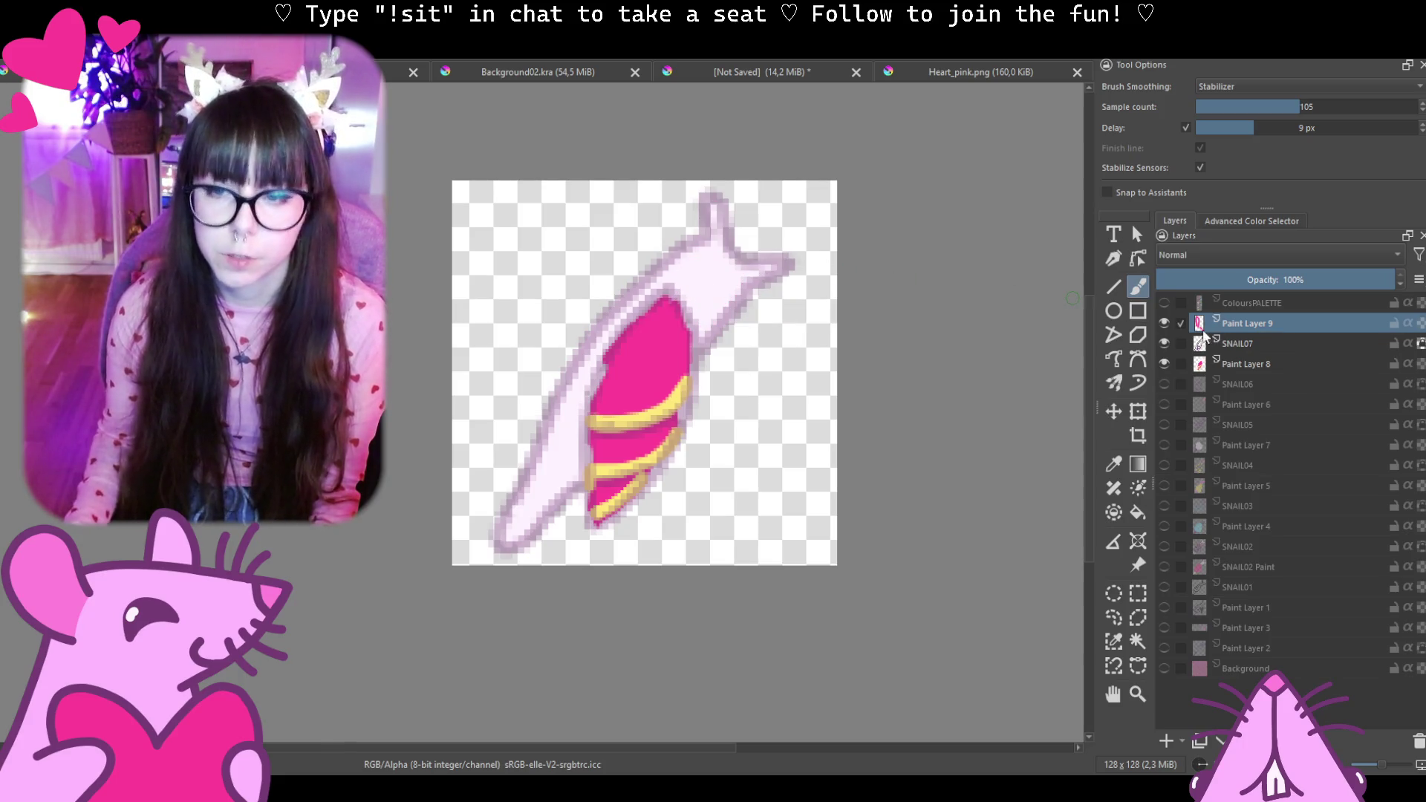
Switch to SNAIL07 and show the ColoursPALETTE swatches on the canvas.
click(1237, 339)
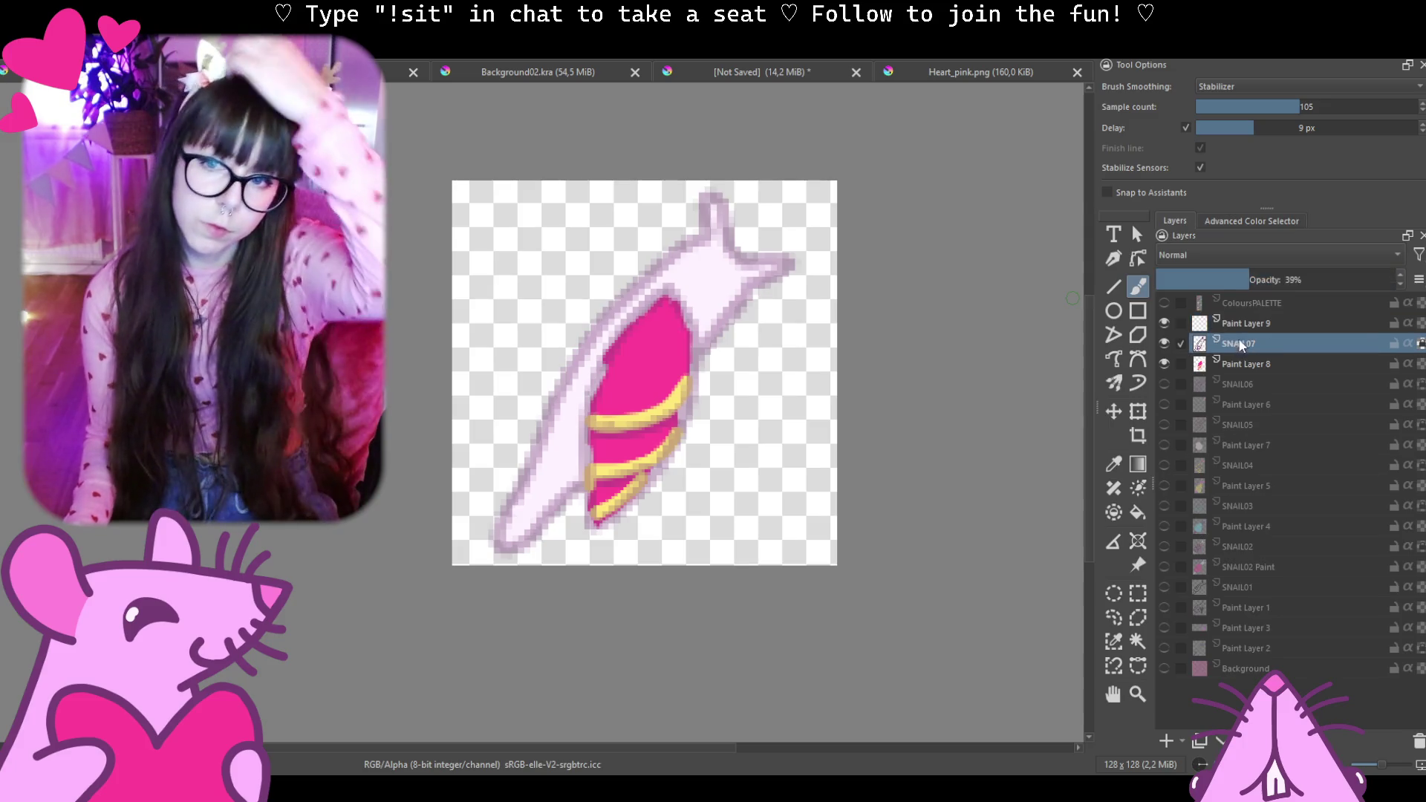
click(1165, 302)
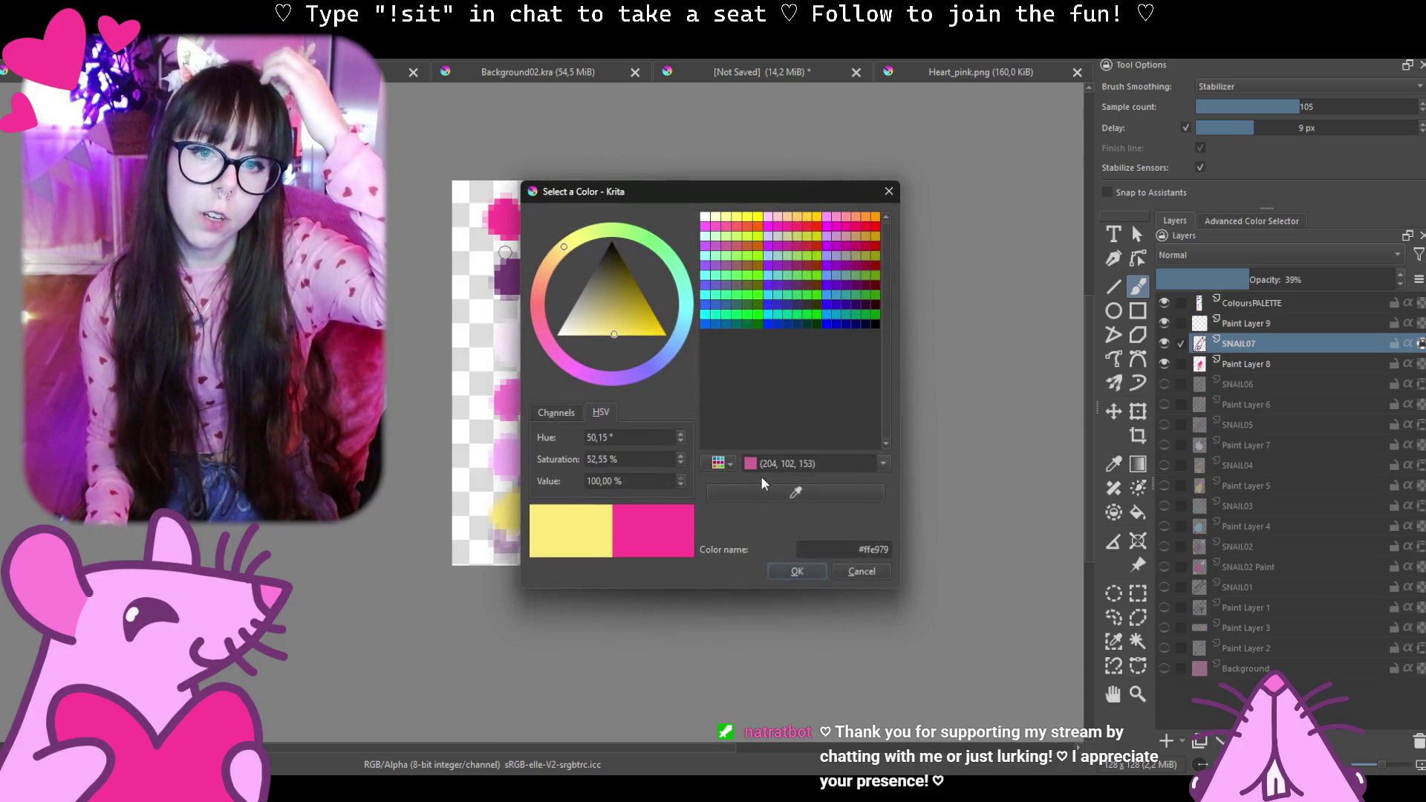
Set the brush colour to the palette's dark purple and make Paint Layer 9 active.
click(795, 491)
click(508, 280)
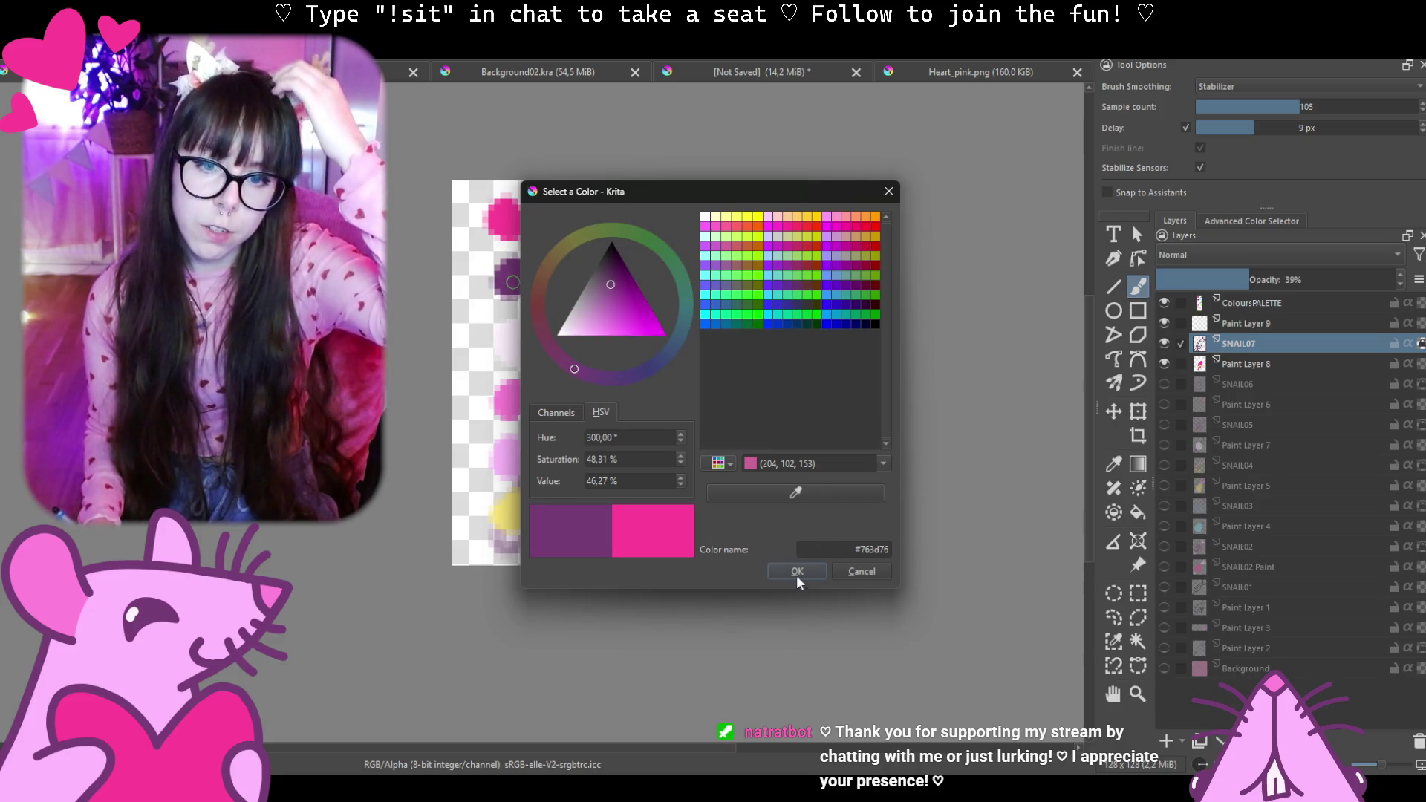
click(797, 572)
click(1231, 324)
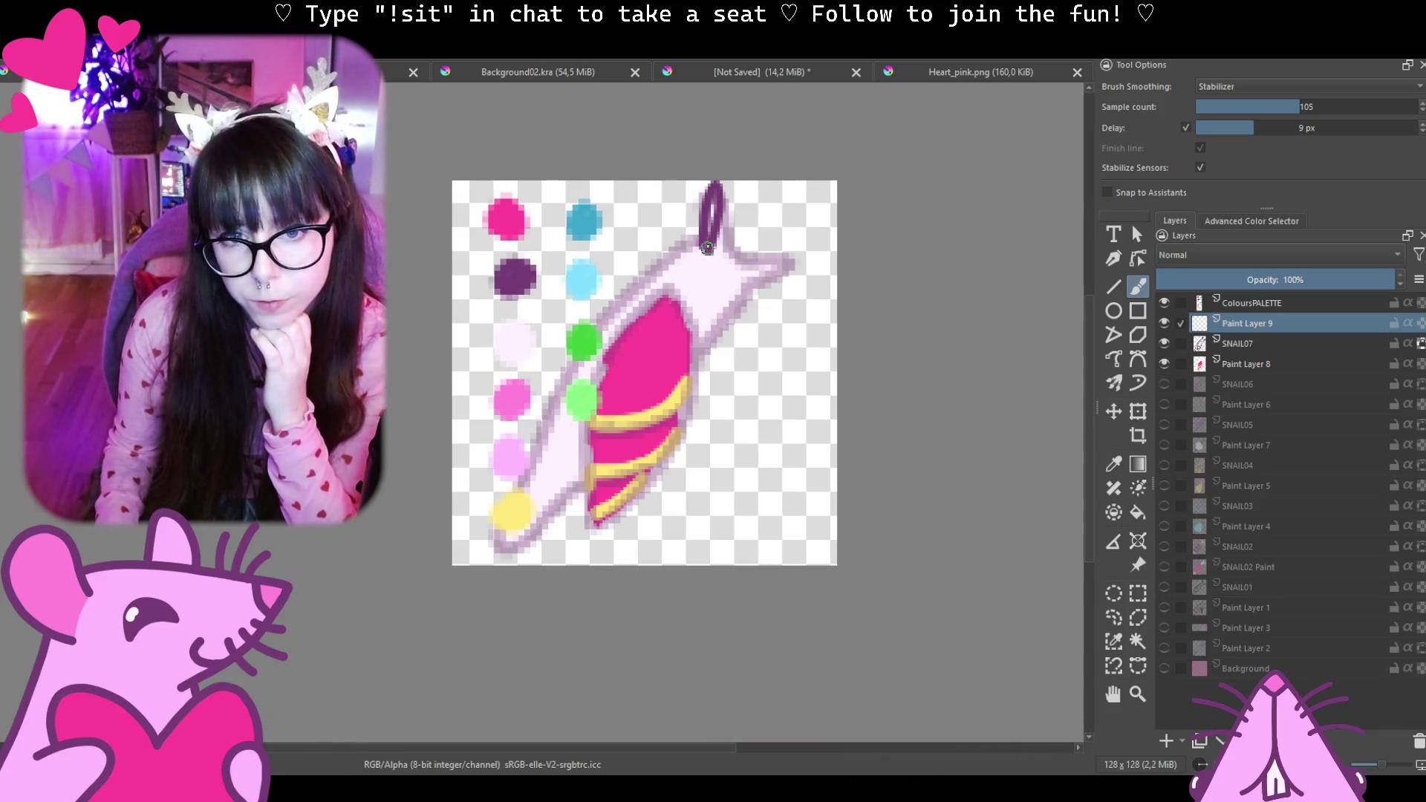
Redo the antenna strokes as two purple antennae on the snail's head, then hide Paint Layer 8.
key(ctrl+z)
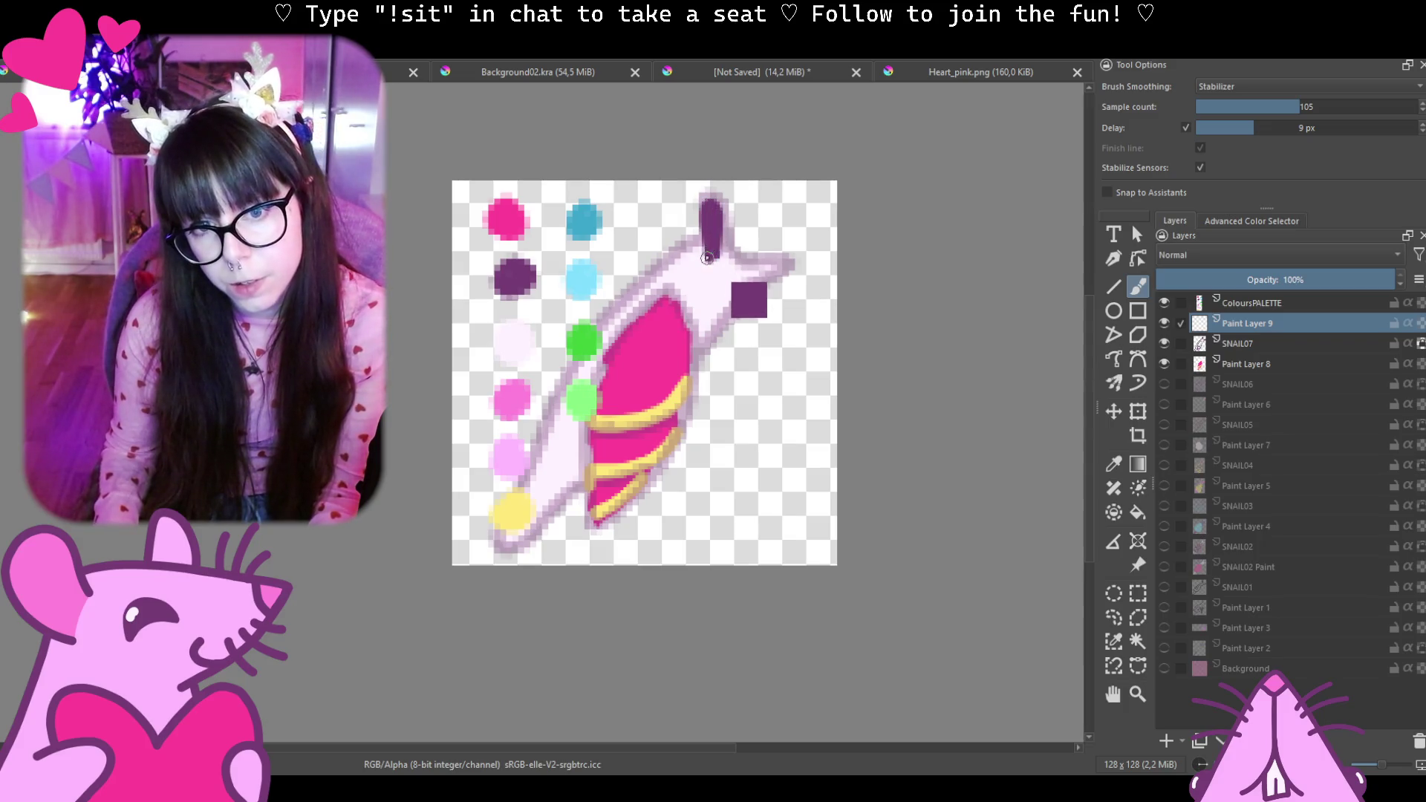
key(ctrl+z)
drag(713, 199, 714, 255)
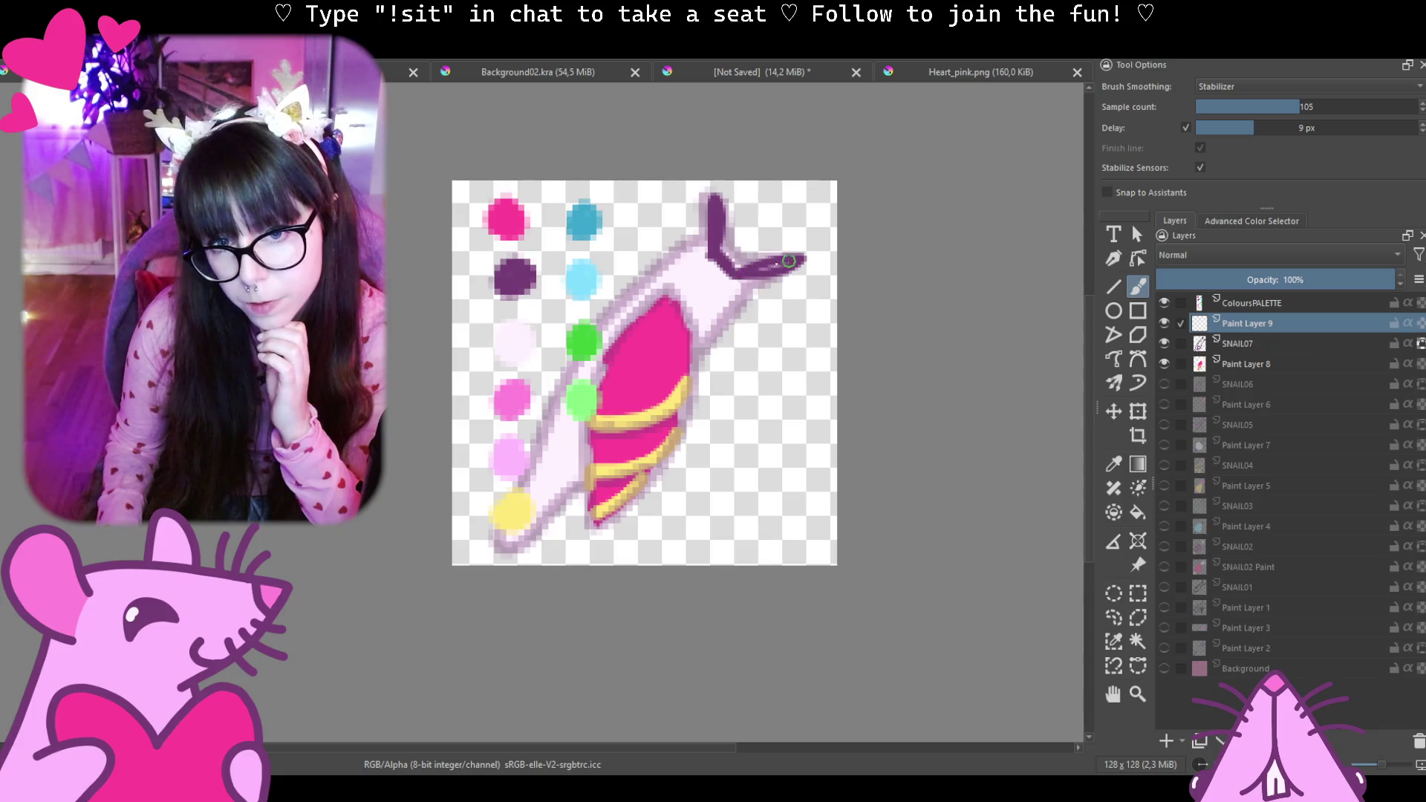
drag(788, 261, 800, 263)
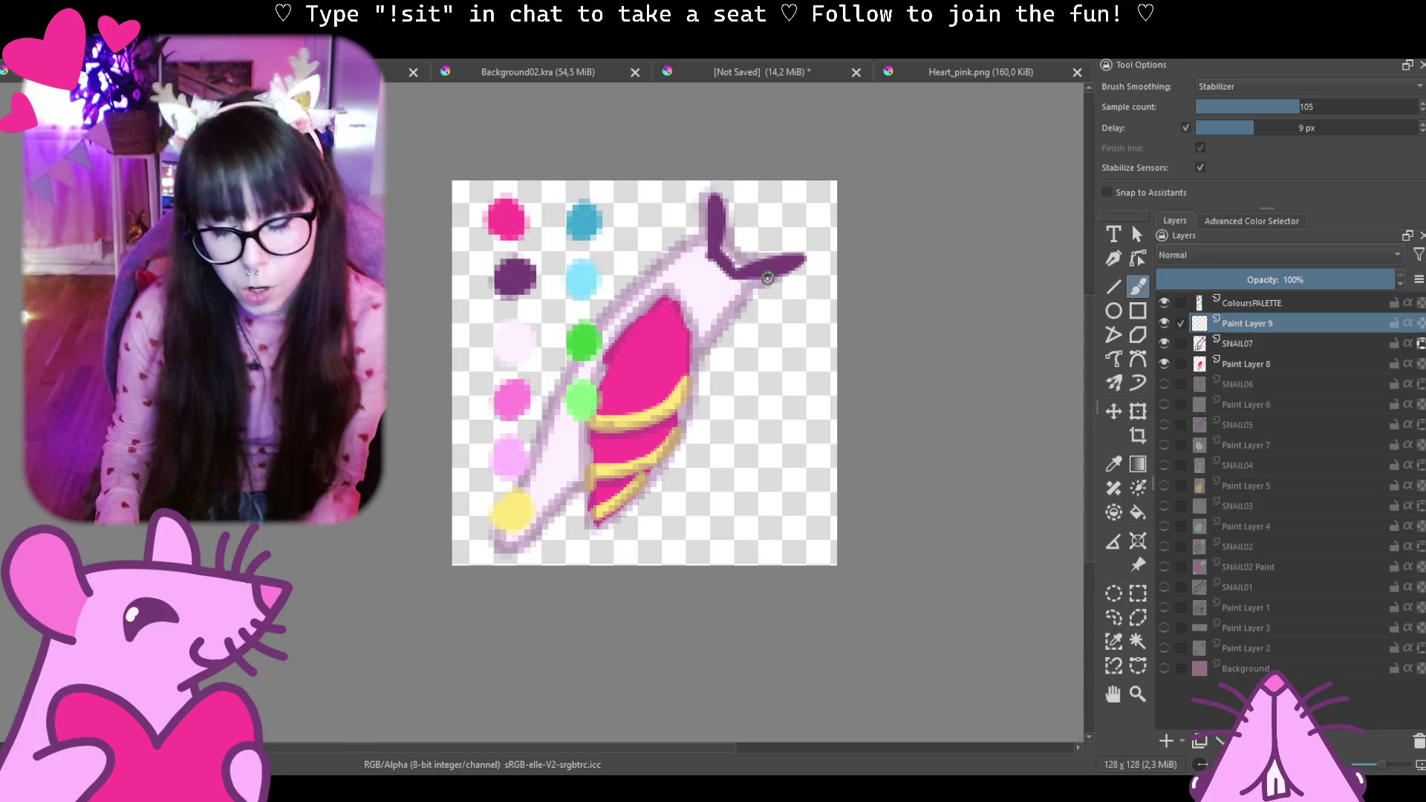
click(1164, 363)
Hide the SNAIL07 and ColoursPALETTE layers and discard a first curved body outline.
click(1163, 344)
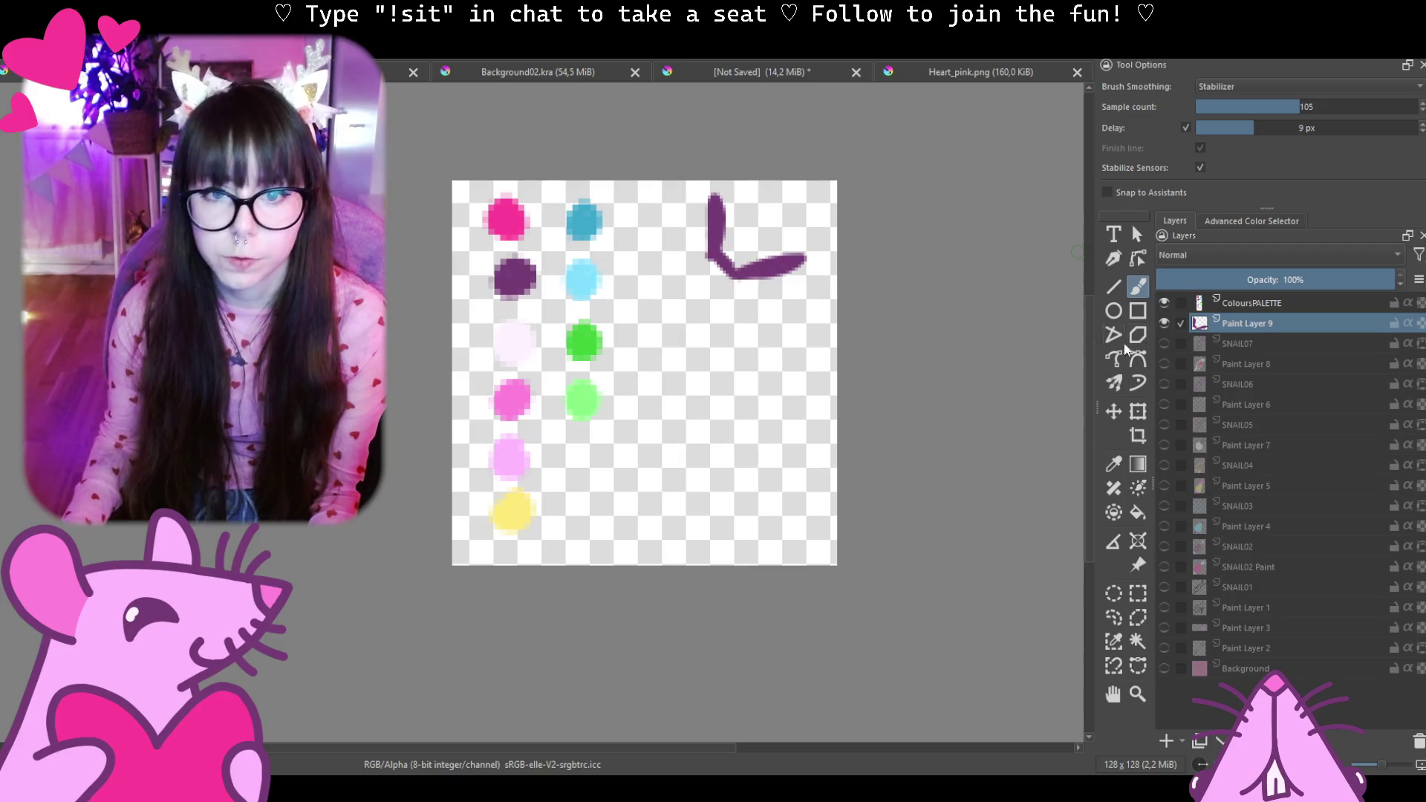
click(1164, 302)
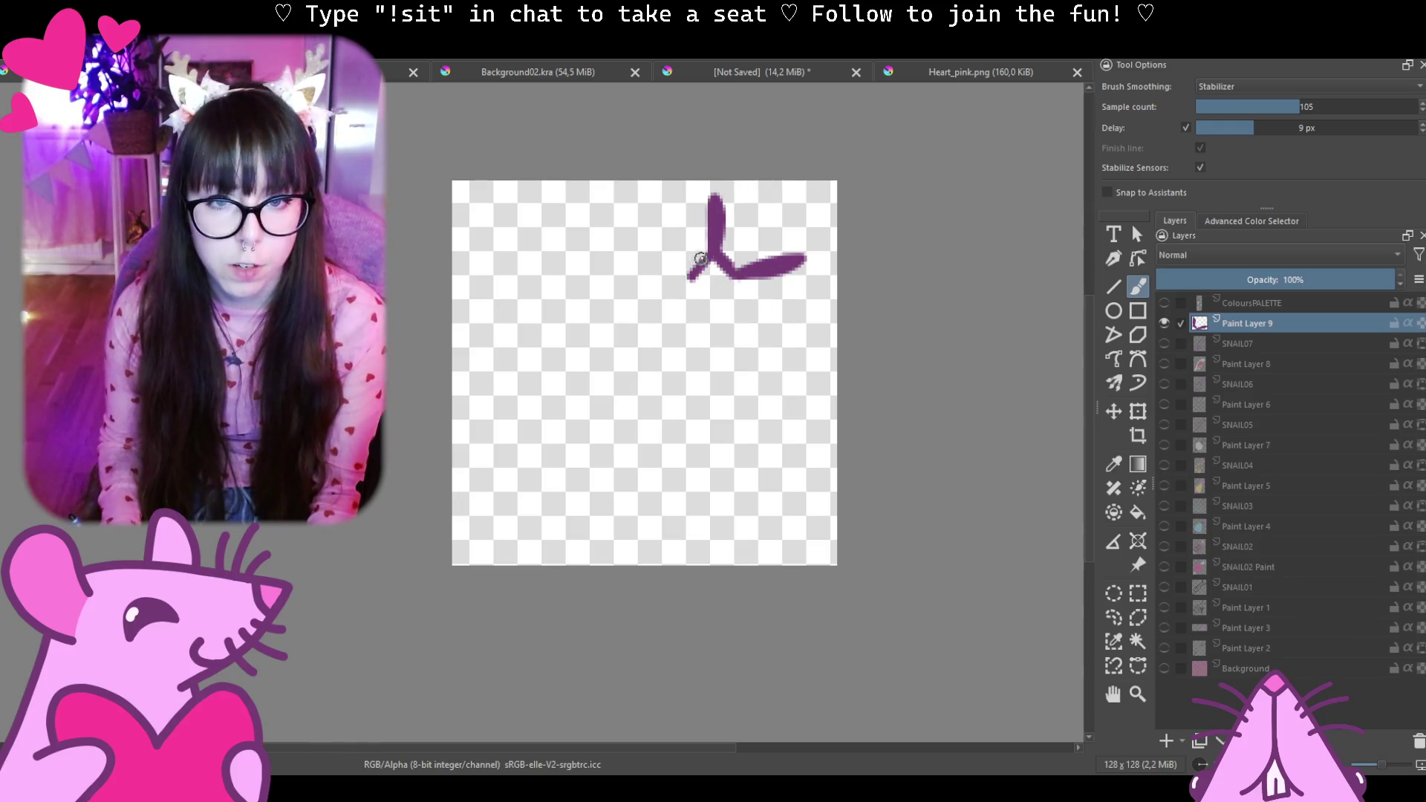
key(ctrl+z)
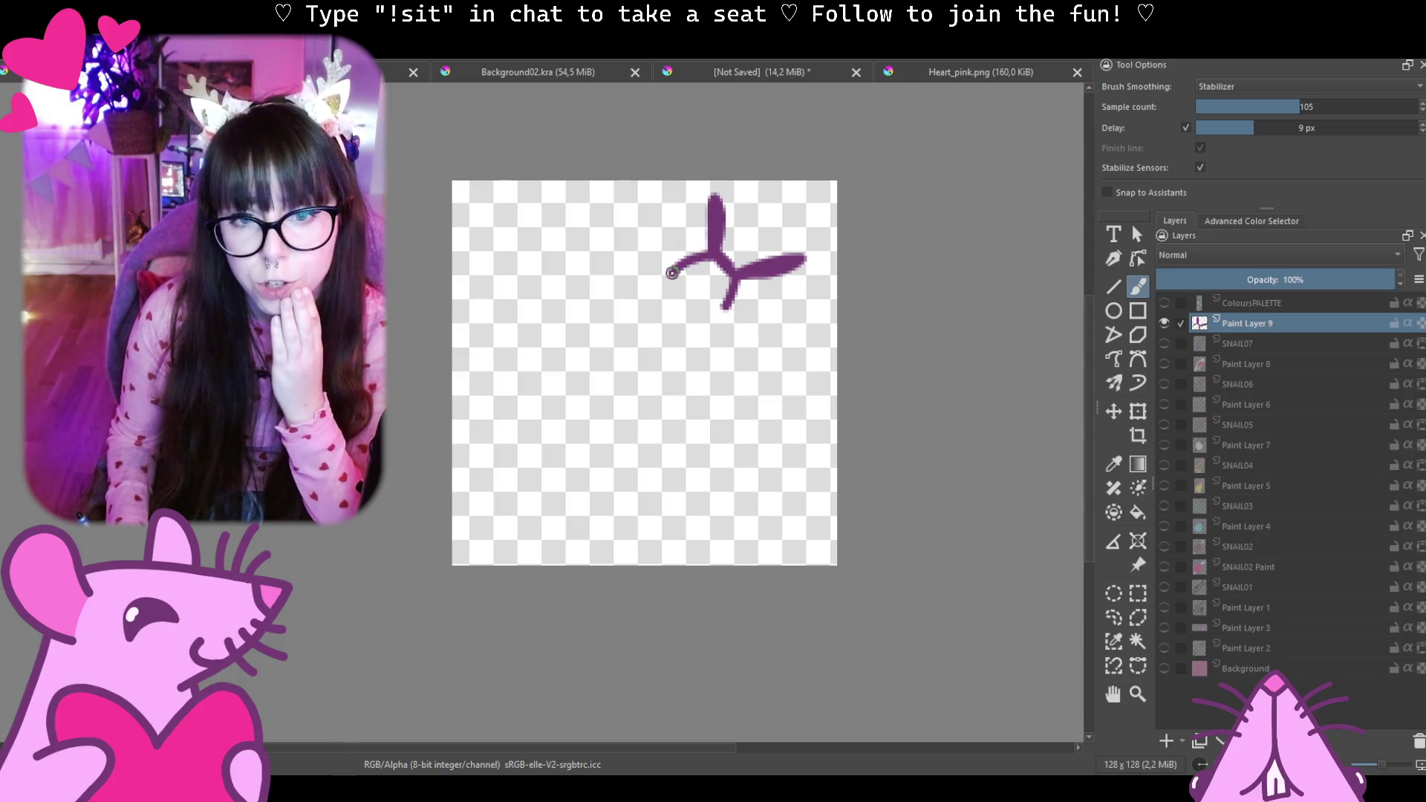
mouse_move(672, 272)
mouse_down()
mouse_move(605, 270)
mouse_move(624, 427)
mouse_up()
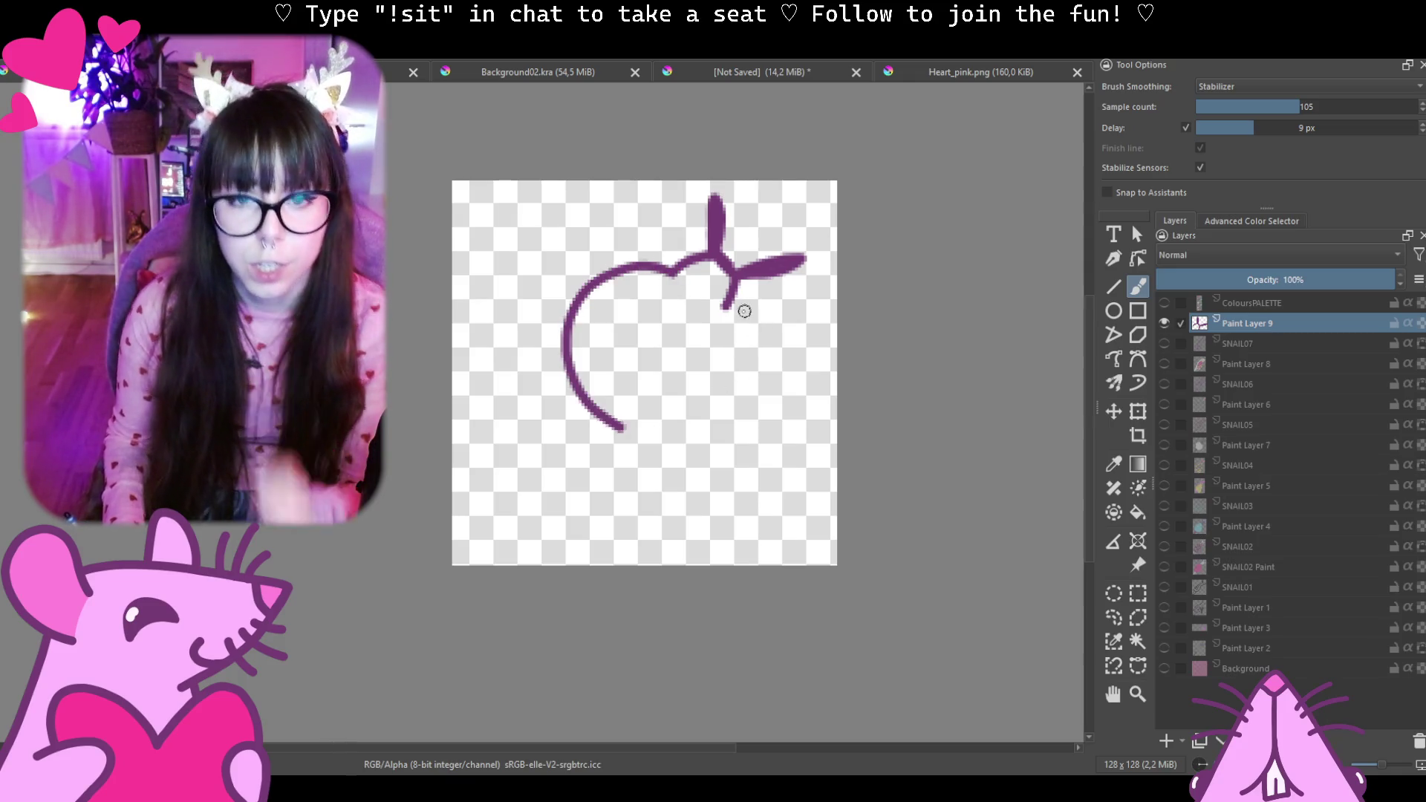
key(ctrl+z)
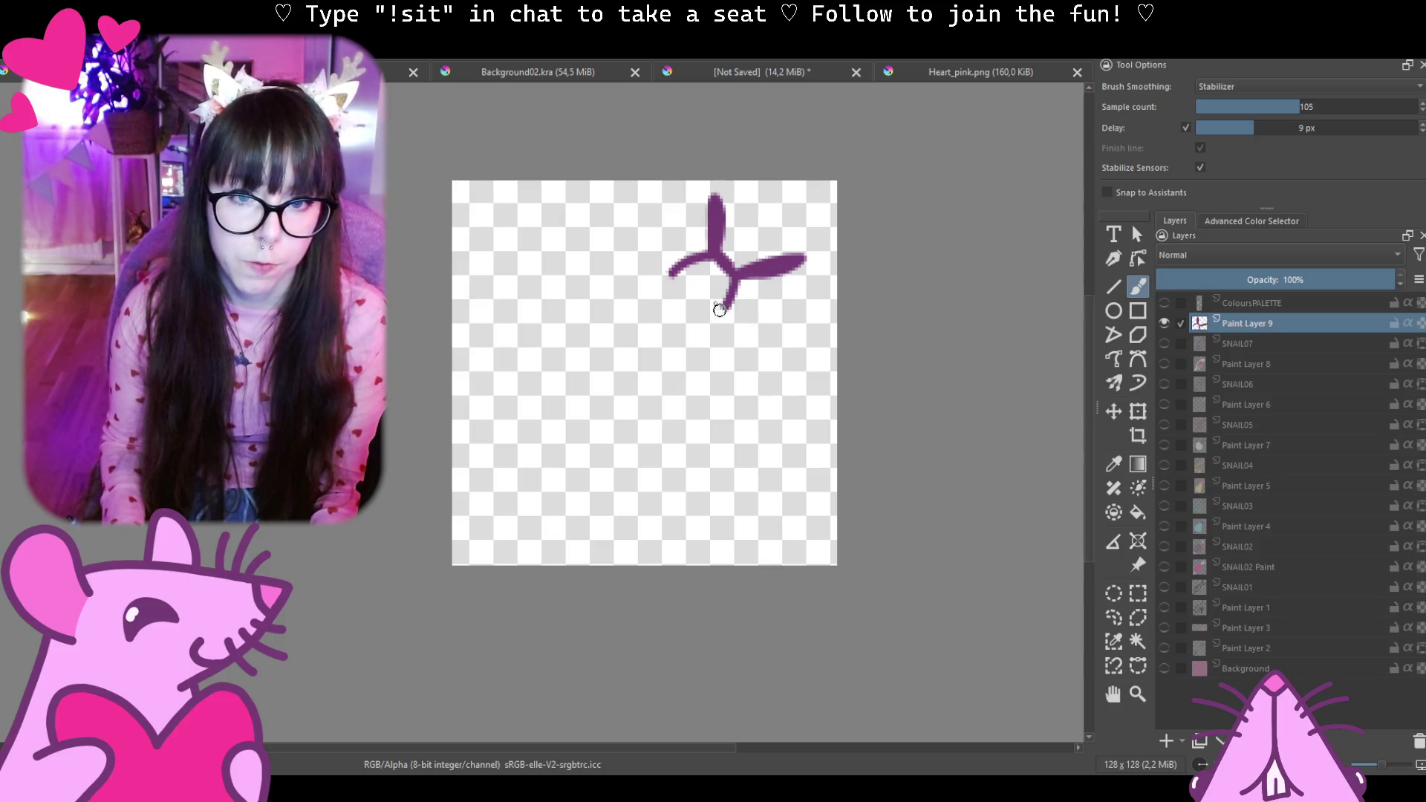
Sketch a round body hanging from the antennae, then undo it all so only the antennae remain.
drag(638, 273, 736, 328)
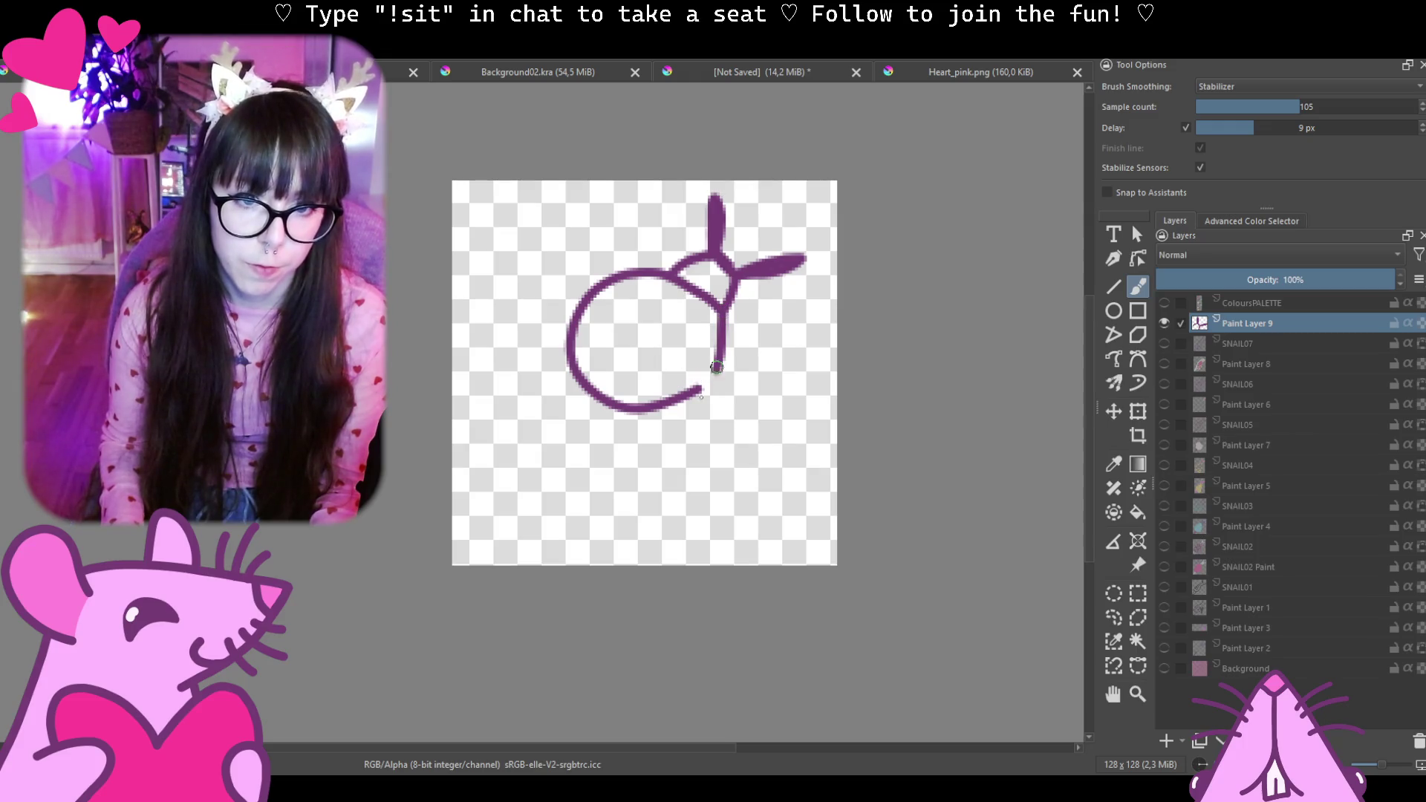
drag(709, 382, 723, 311)
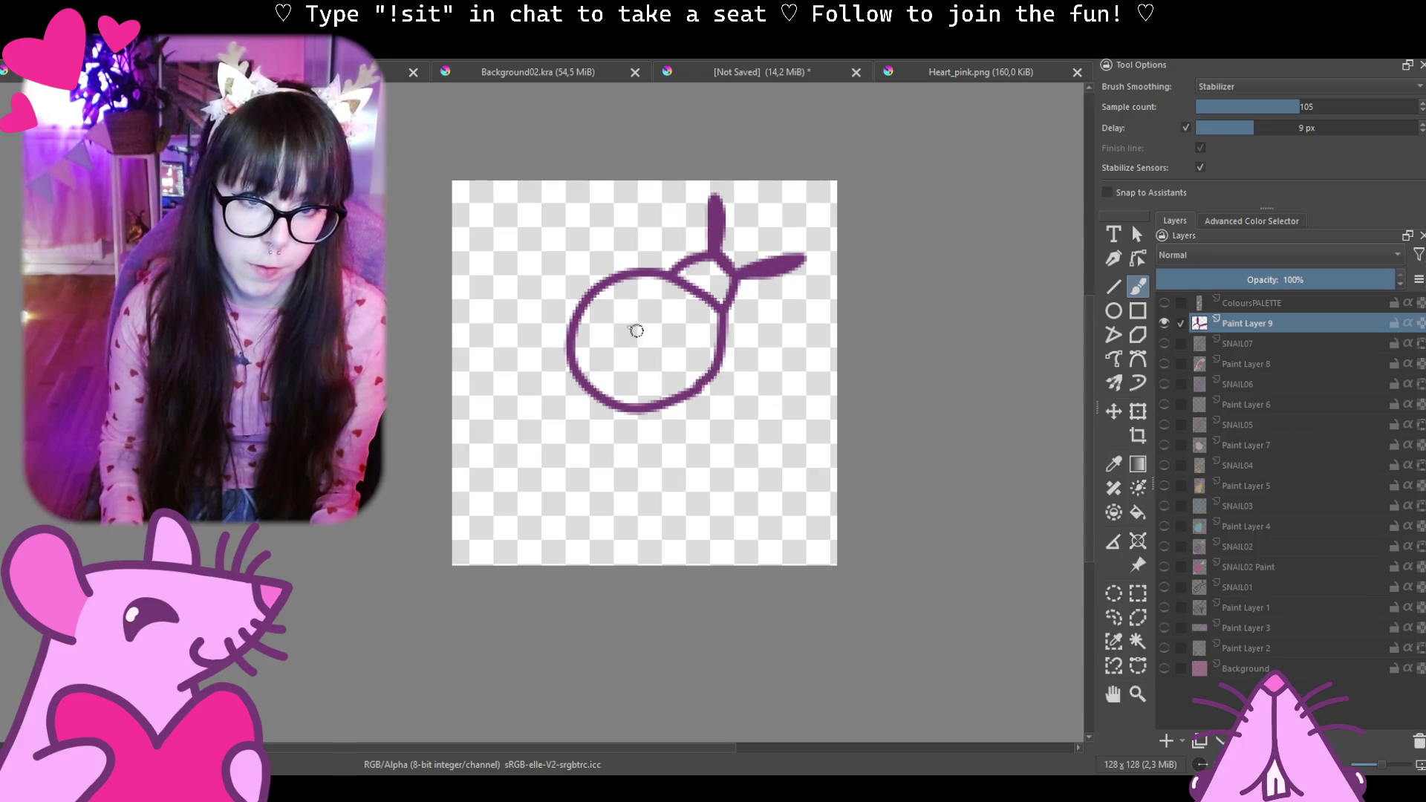
key(ctrl+z)
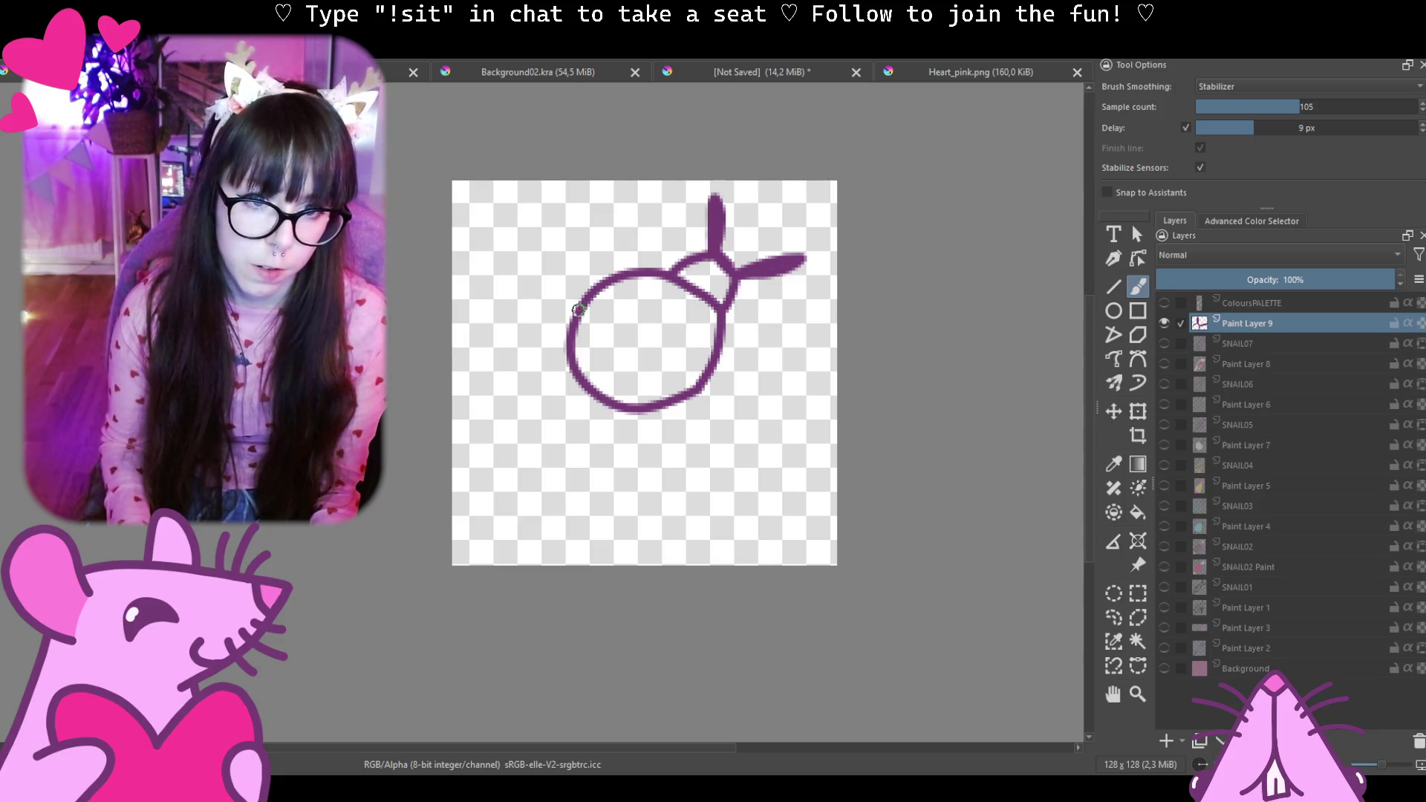
drag(578, 315, 694, 413)
key(ctrl+z)
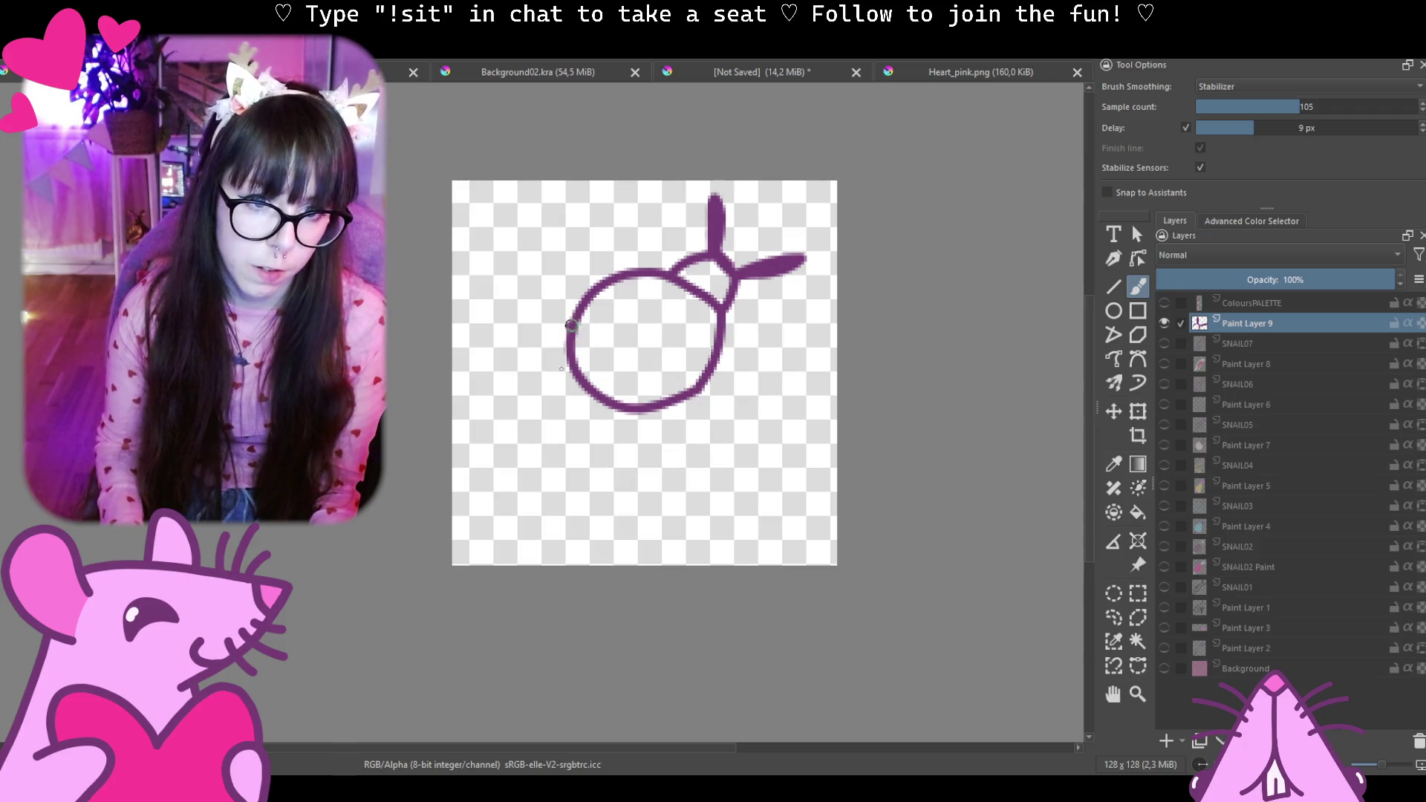
drag(563, 323, 719, 401)
key(ctrl+z)
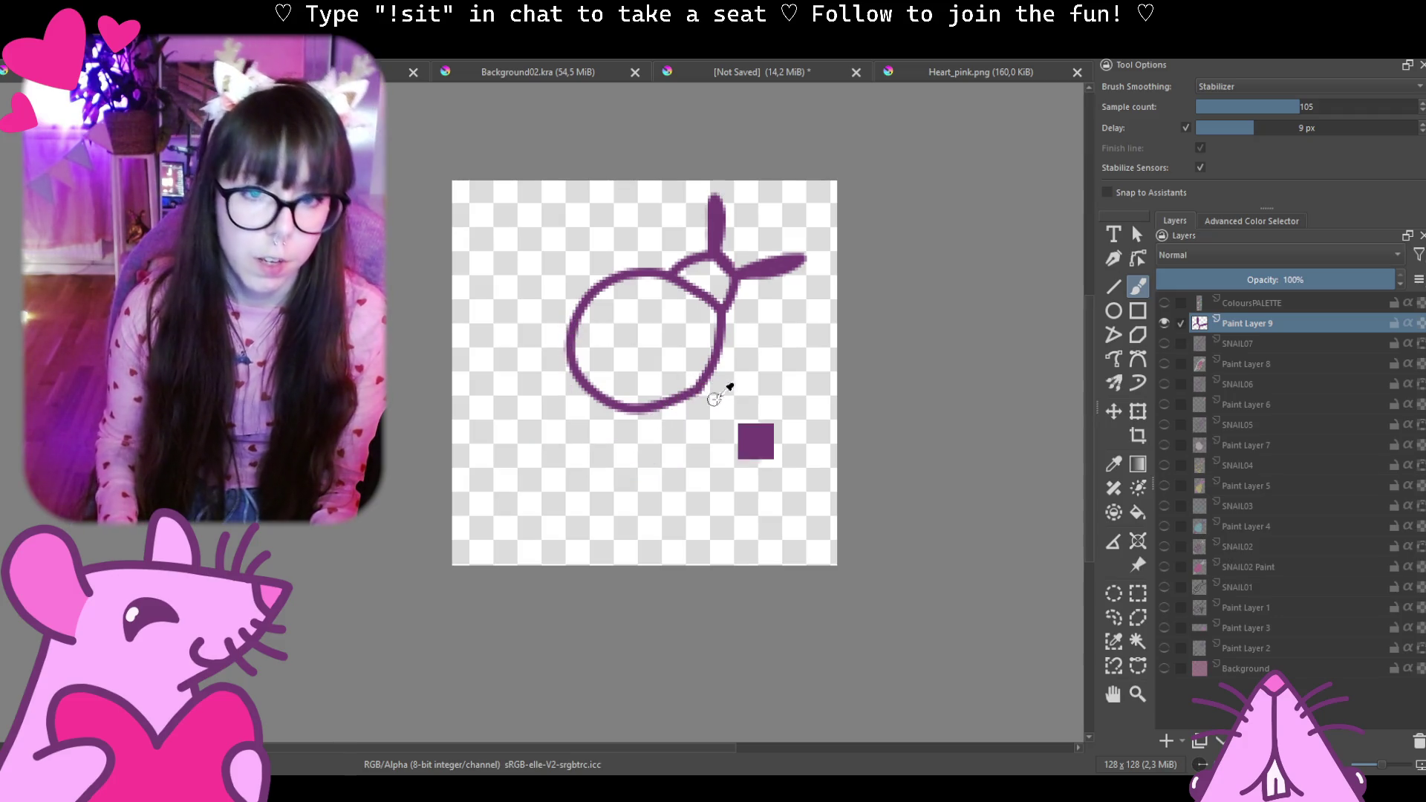
key(ctrl+z)
key(ctrl+z)
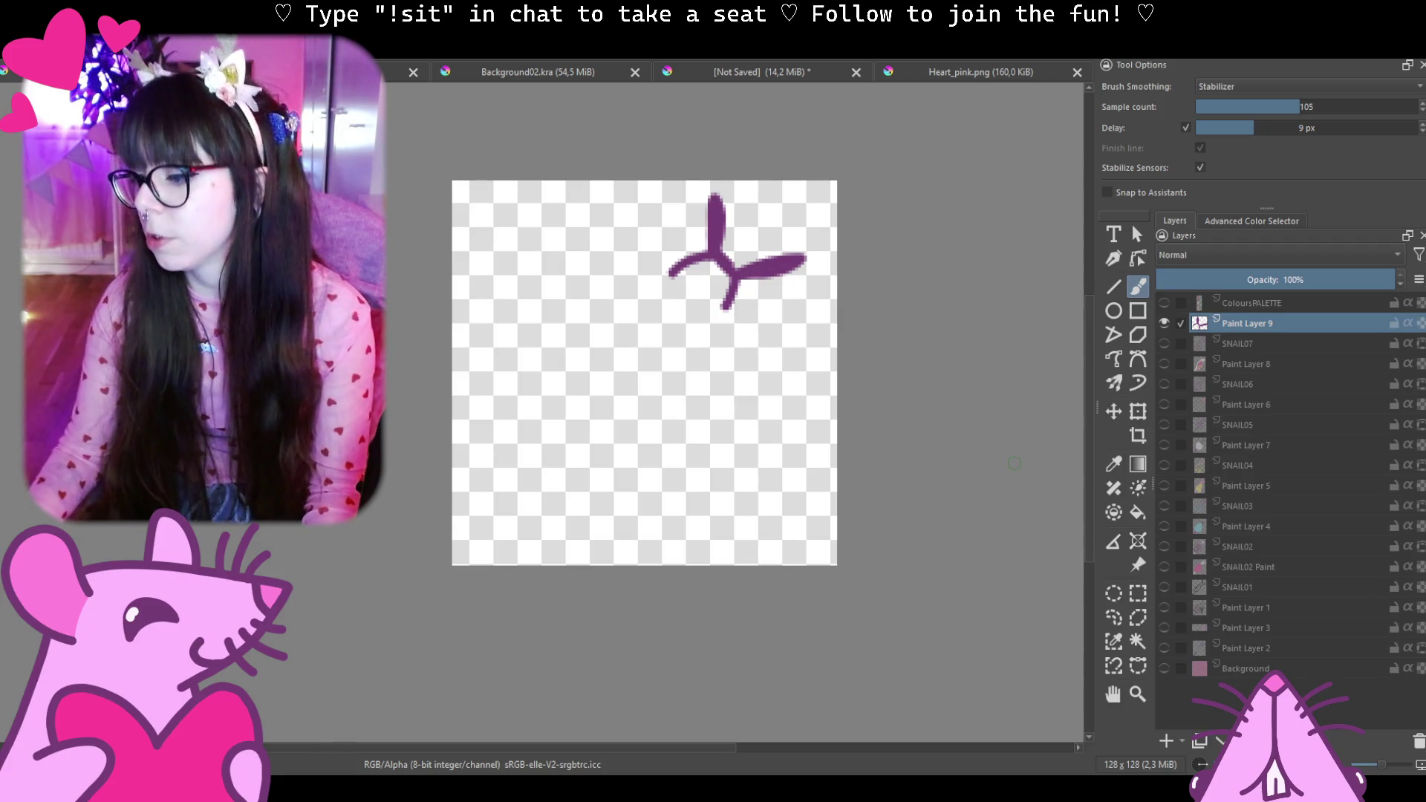
key(alt+Tab)
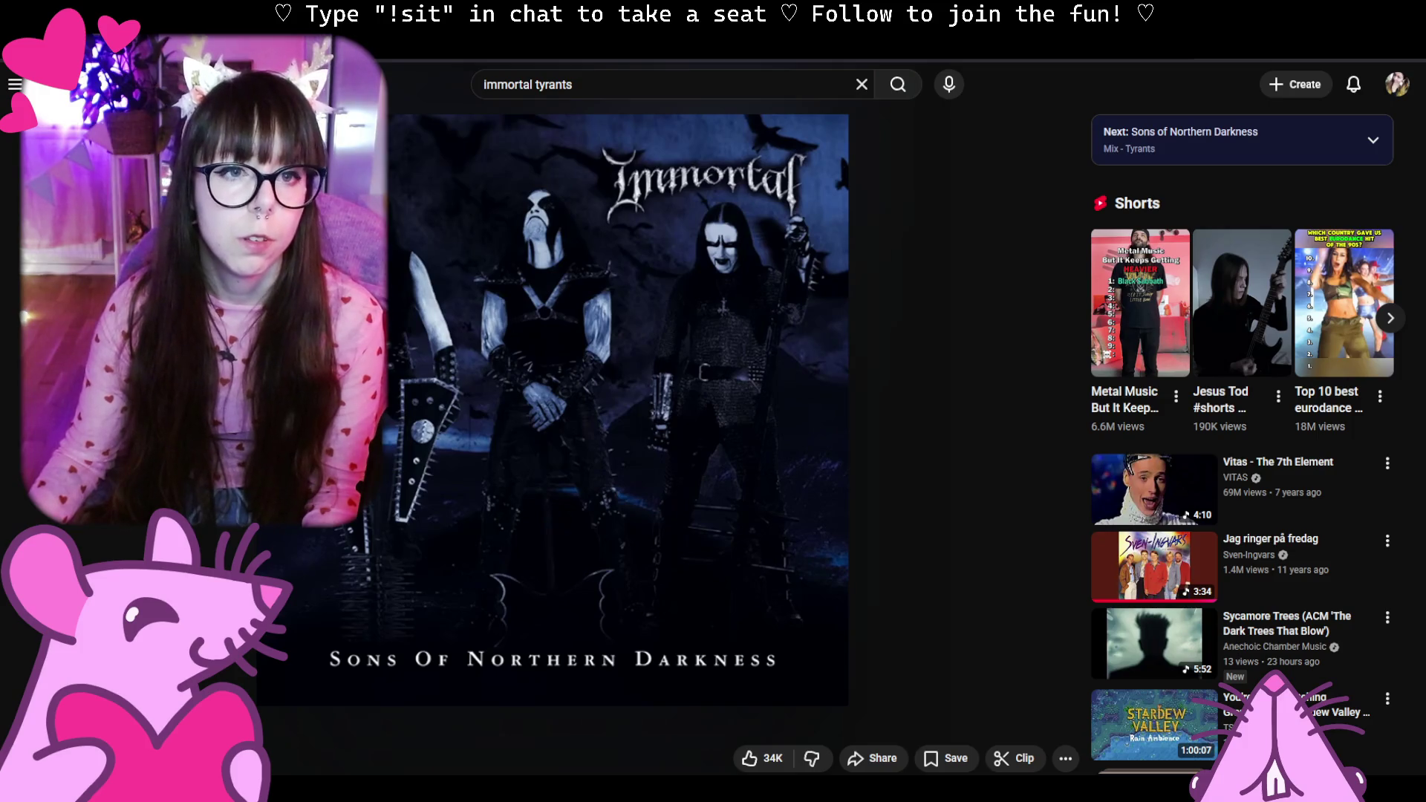
Search Google Images for 'snail shell' in Firefox and refine the query for top-down views.
key(alt+Tab)
text(snail shell)
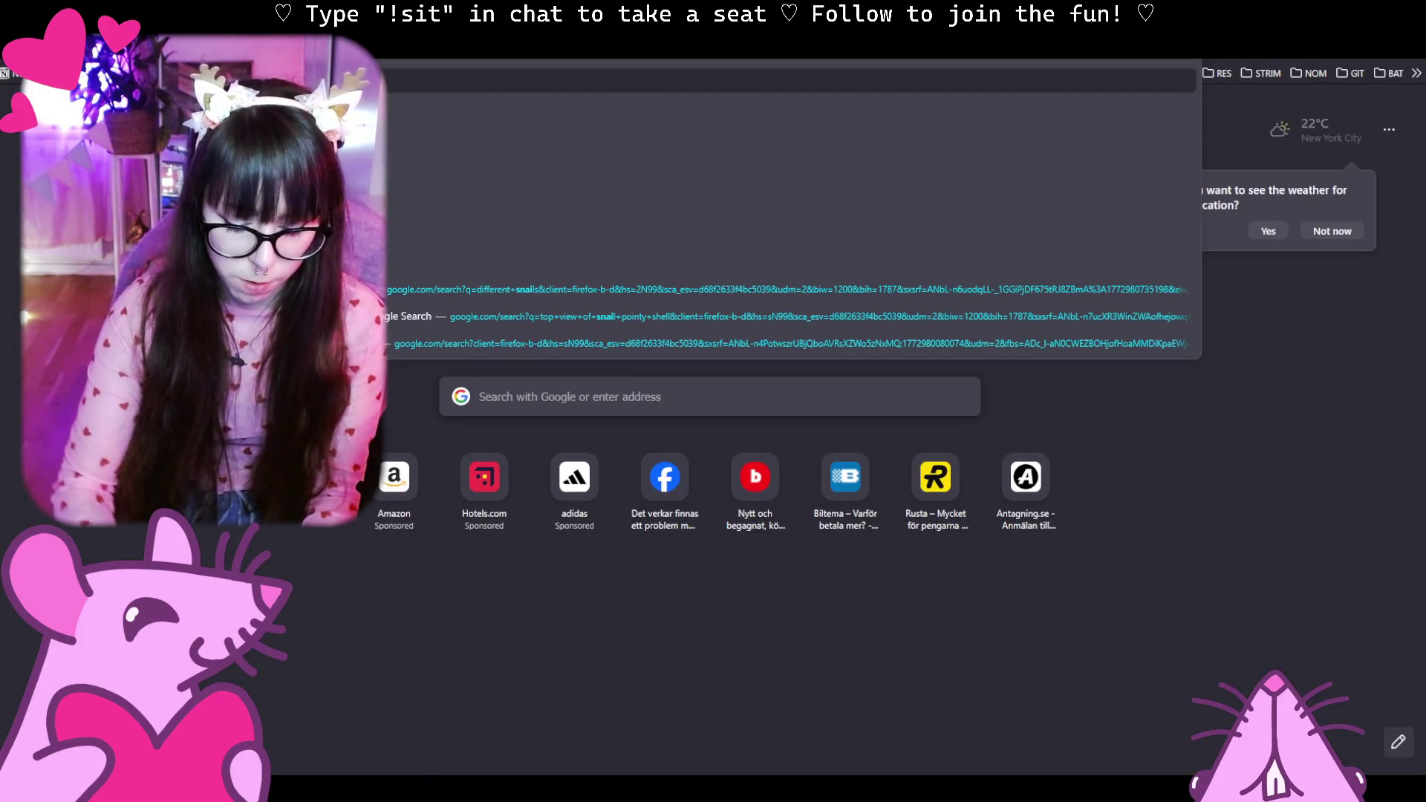
key(Return)
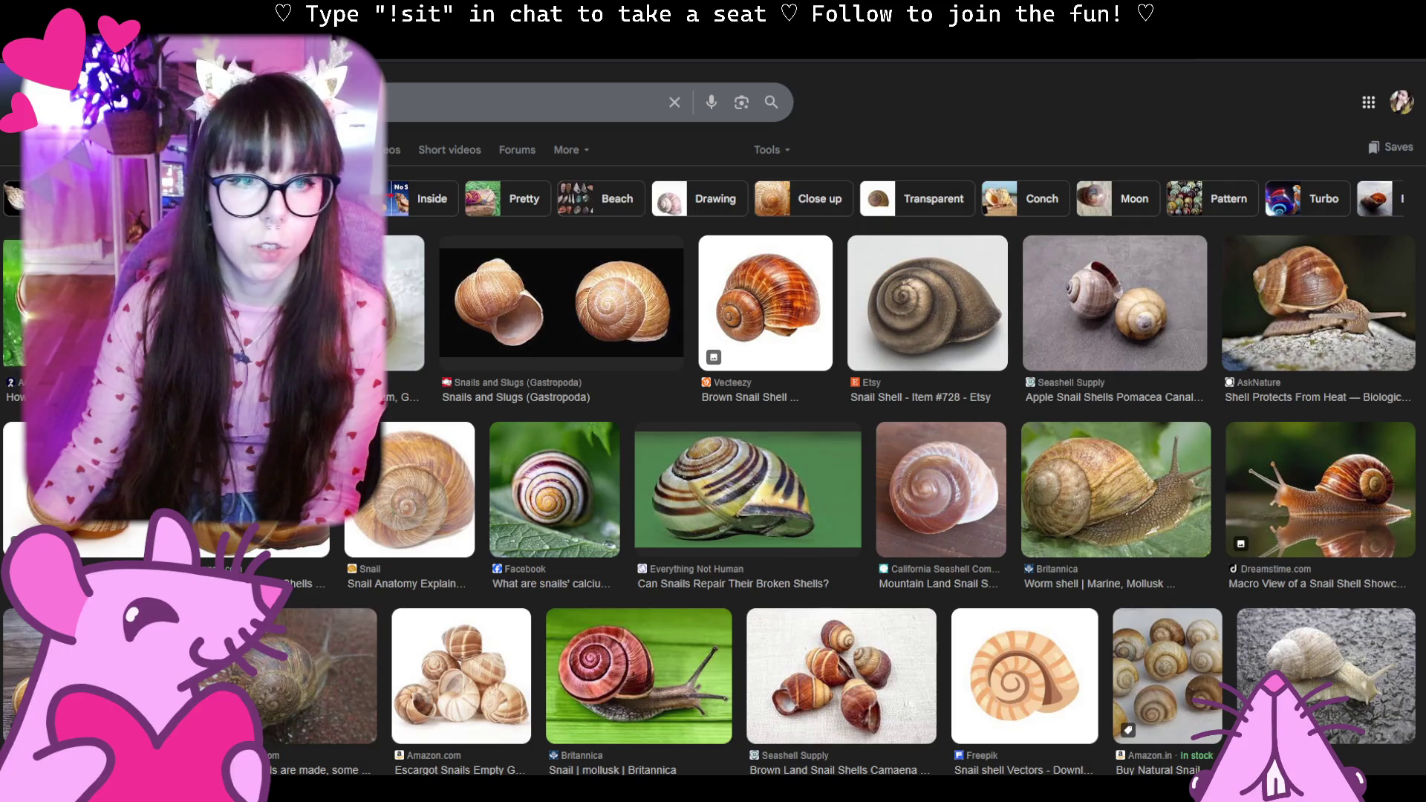
key(slash)
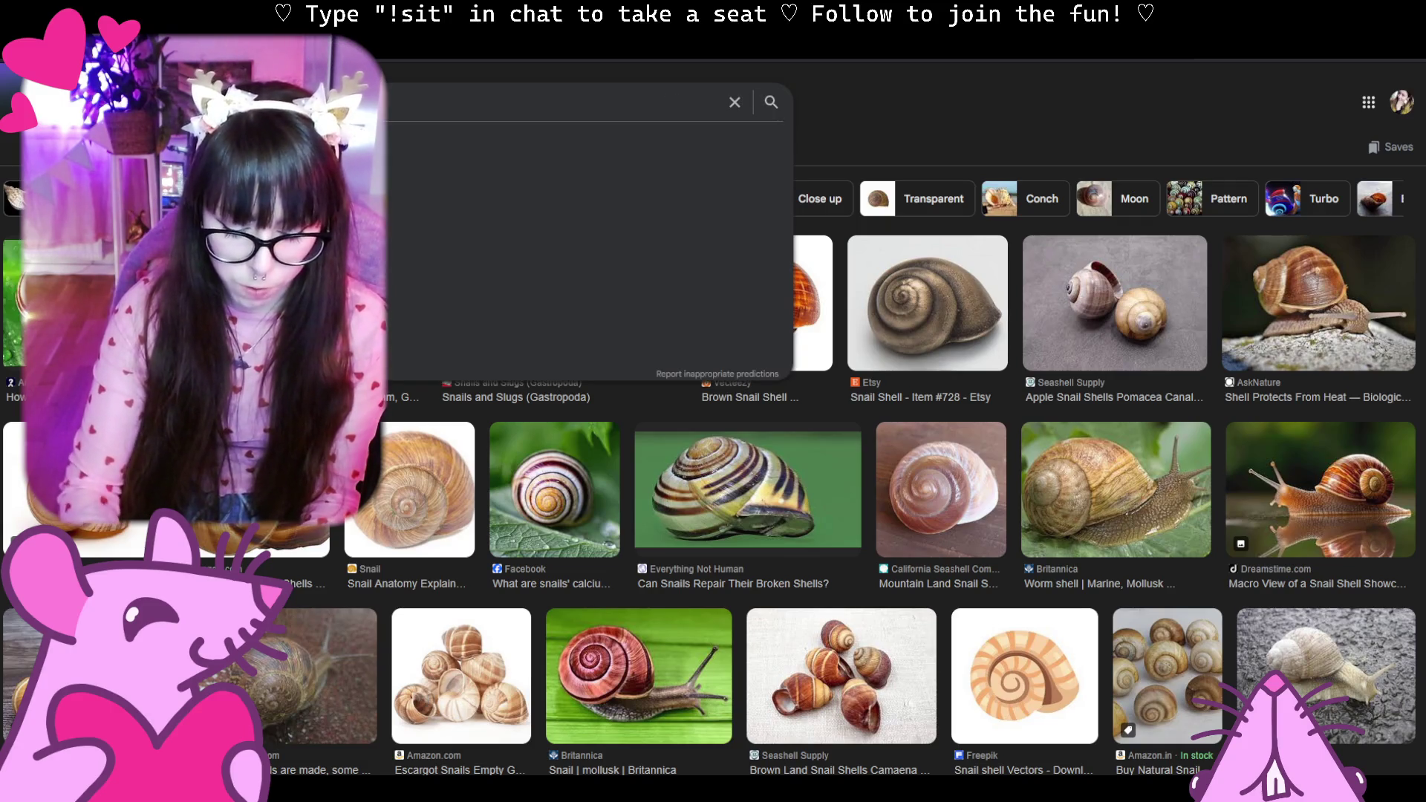
key(Return)
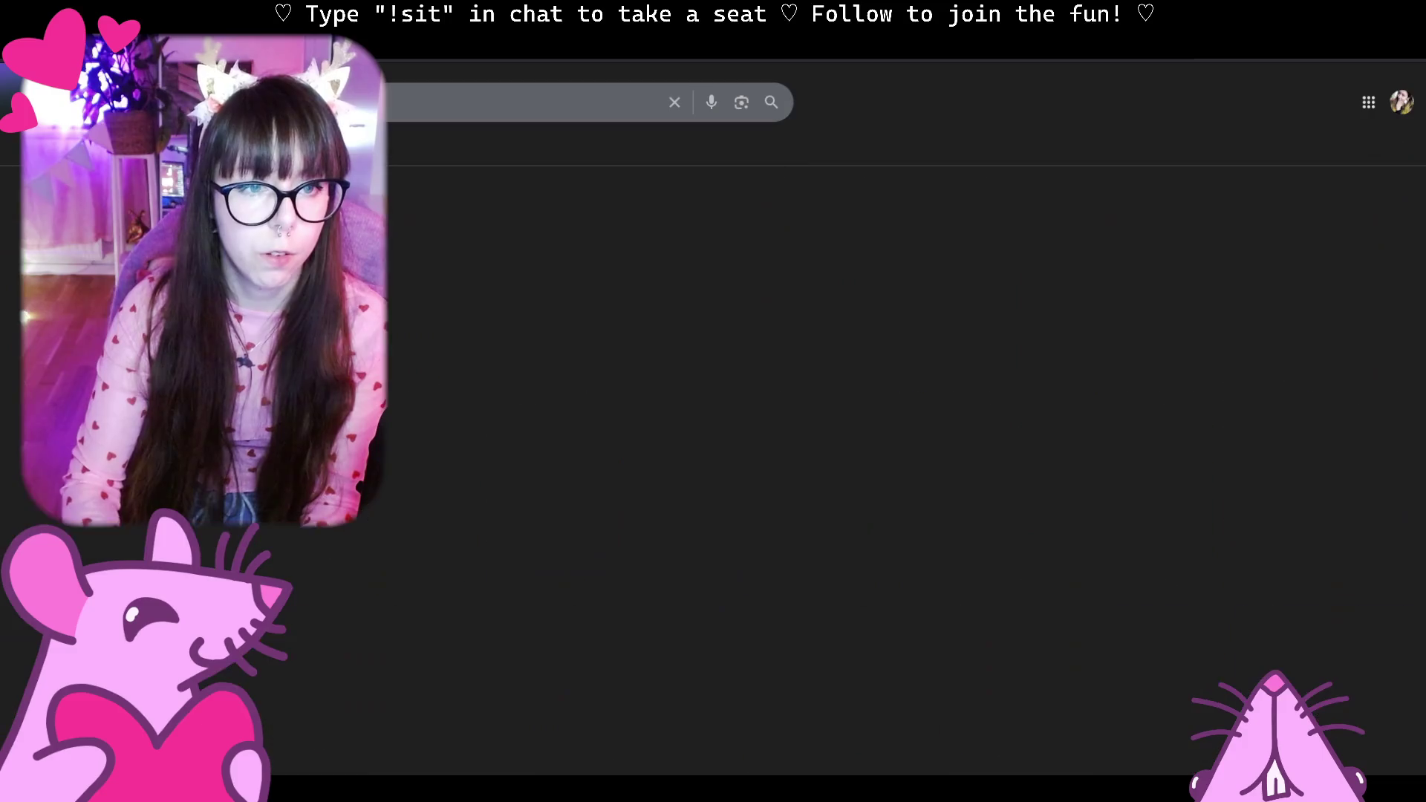
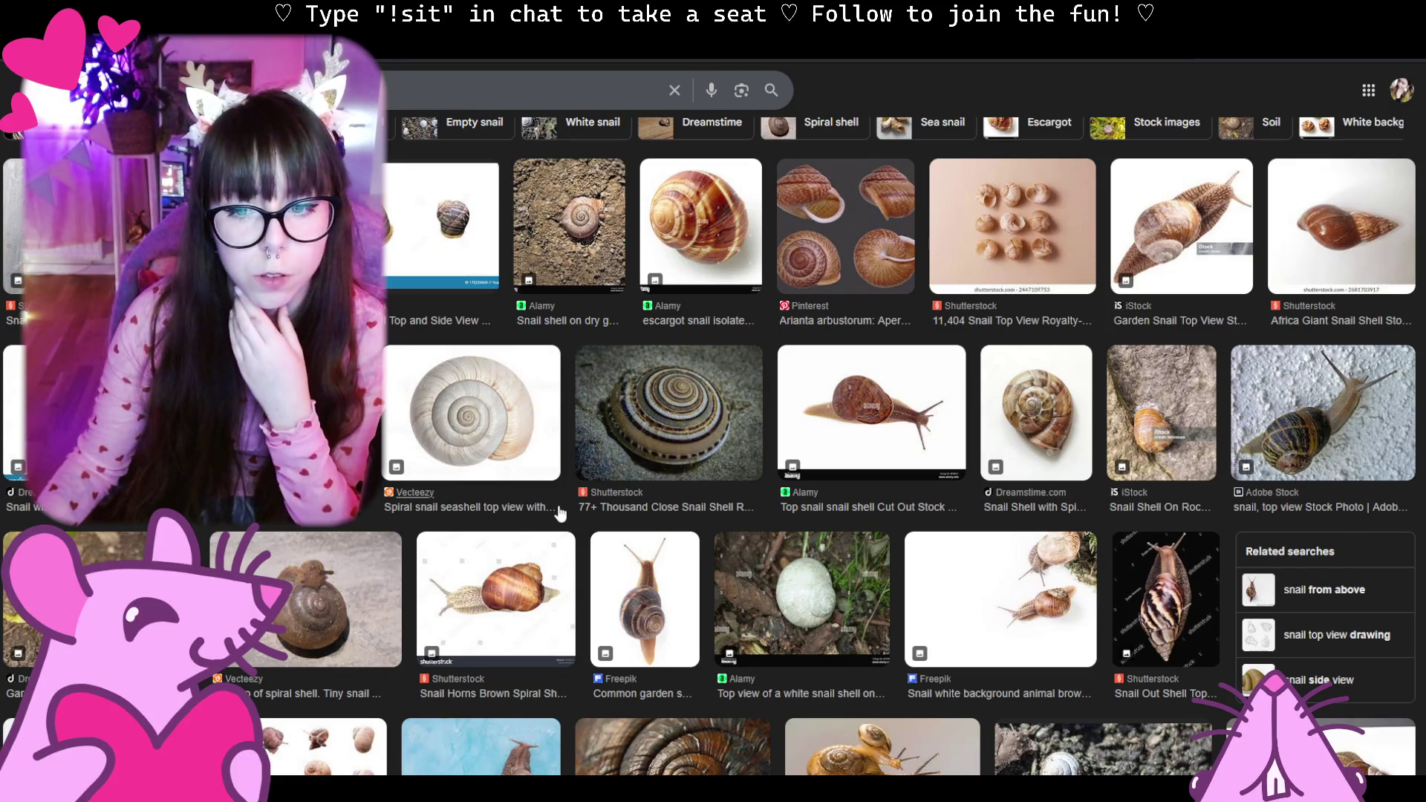
Preview a top-view snail reference photo, then return to the Krita sketch.
click(1167, 613)
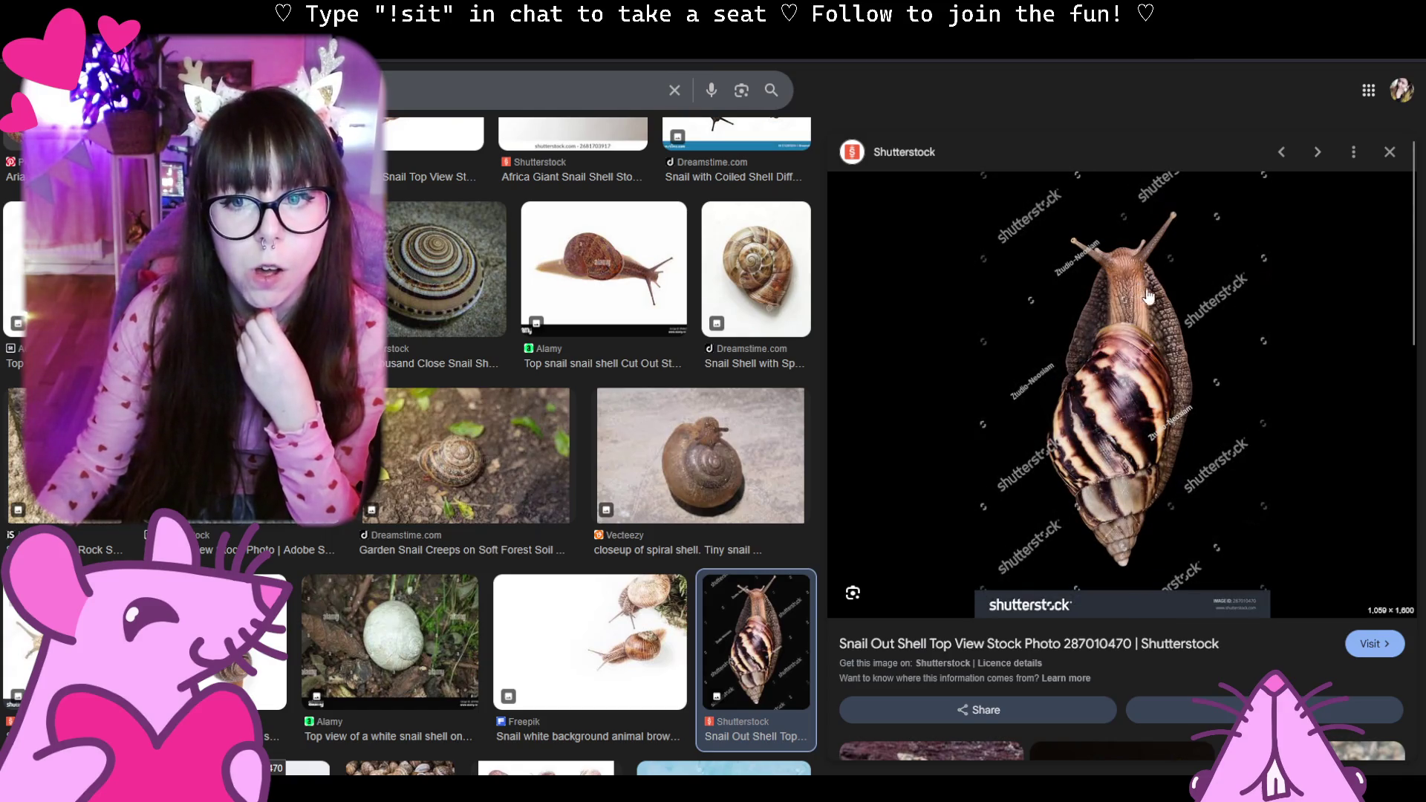
scroll(1123, 515, down, 3)
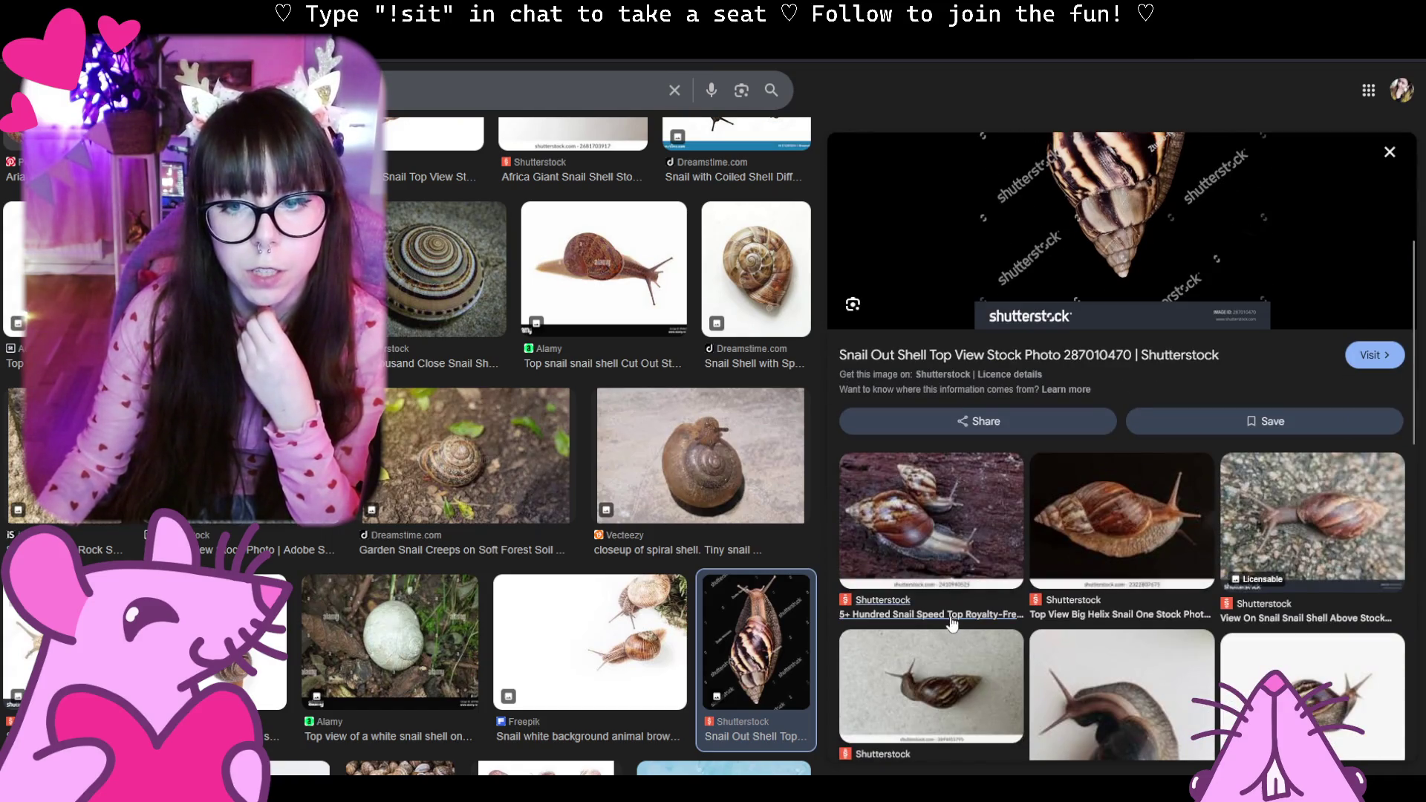
scroll(1020, 598, down, 2)
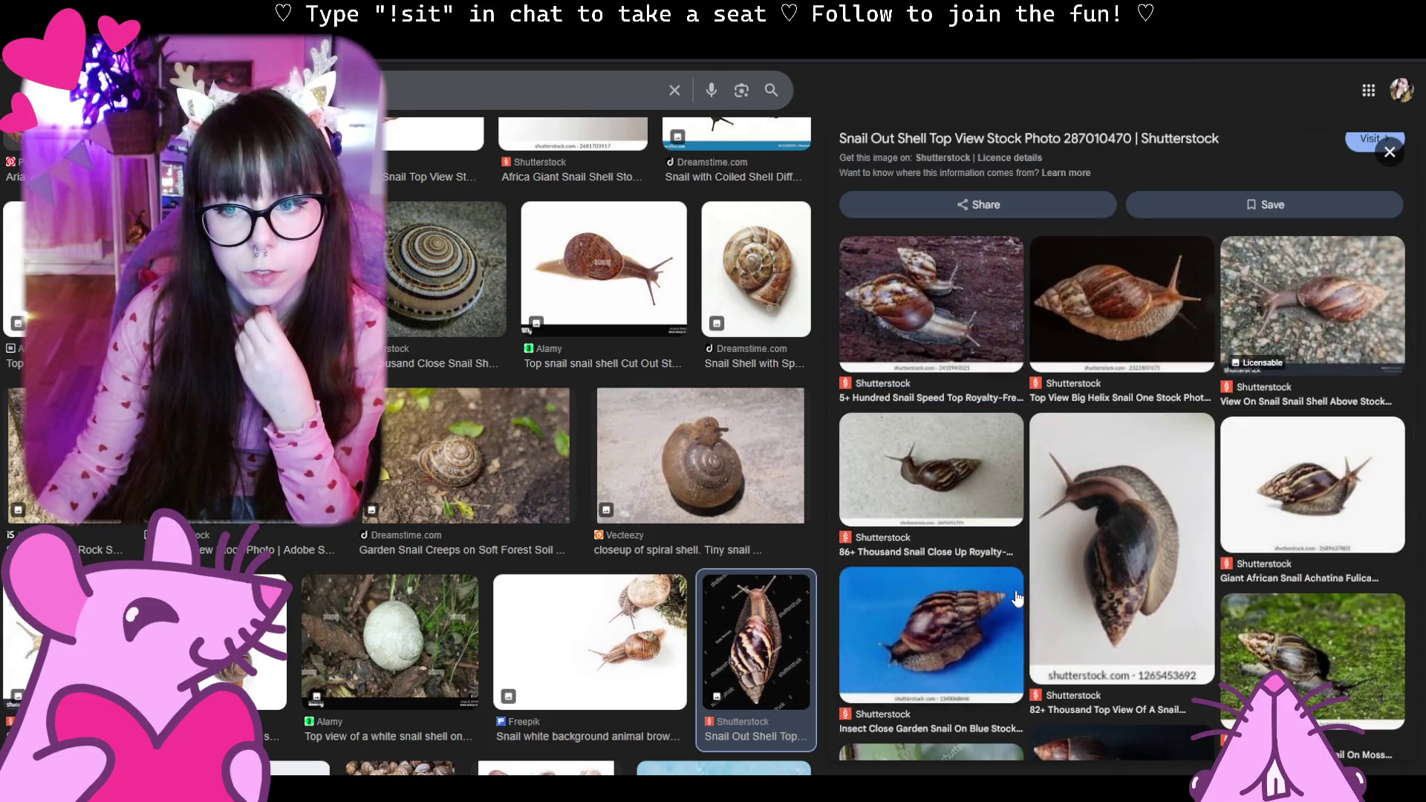
scroll(1015, 598, down, 2)
scroll(493, 537, down, 3)
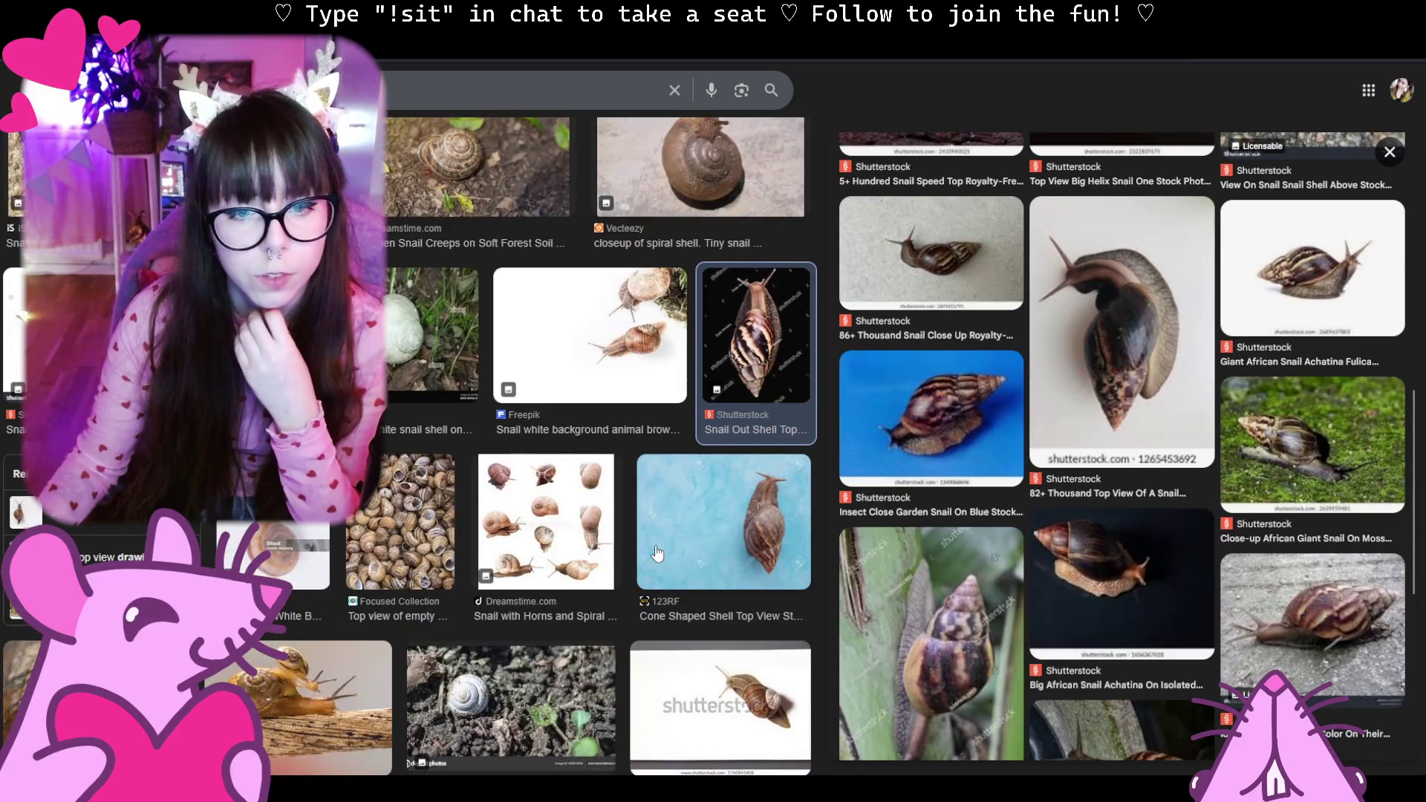
scroll(494, 539, down, 2)
scroll(493, 538, down, 1)
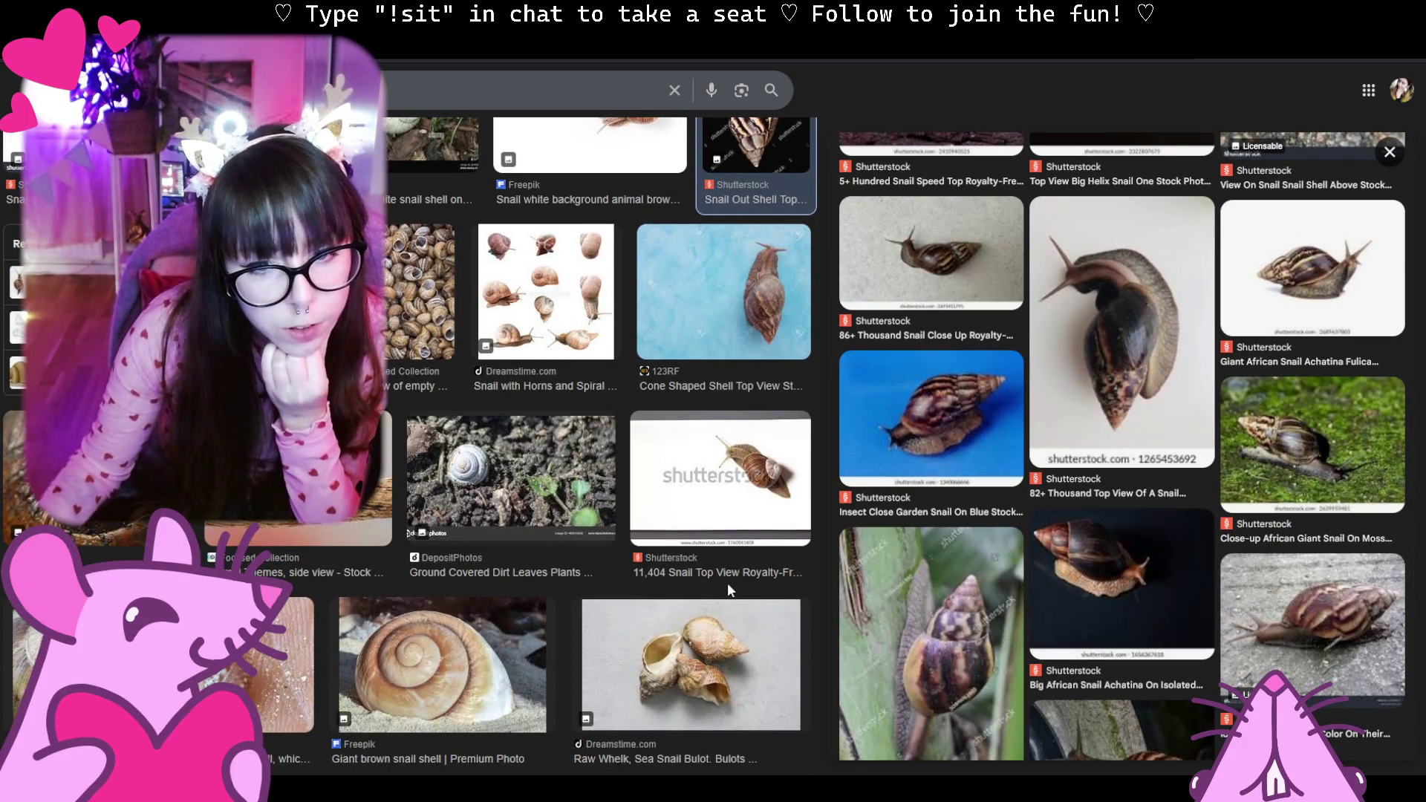
scroll(493, 537, down, 3)
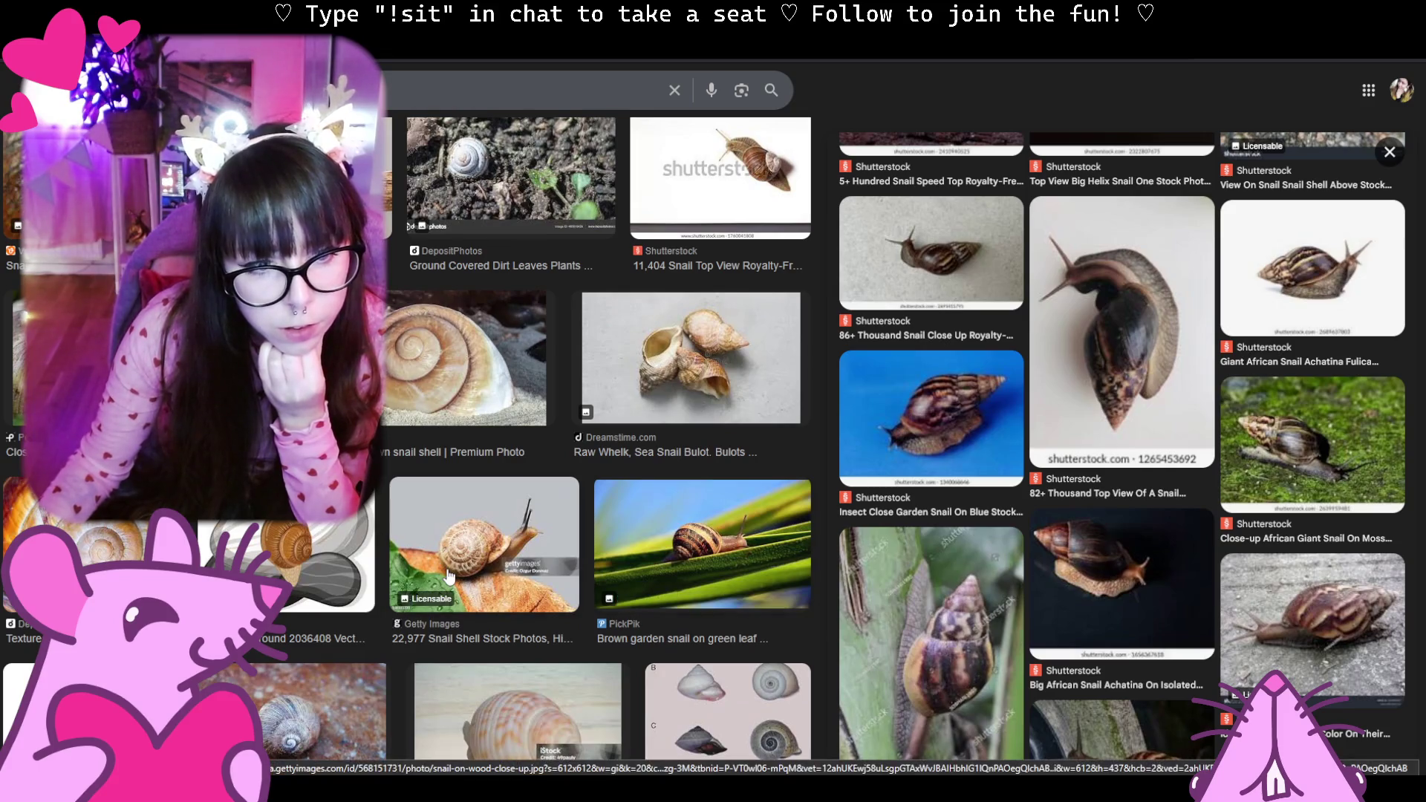
scroll(450, 576, down, 2)
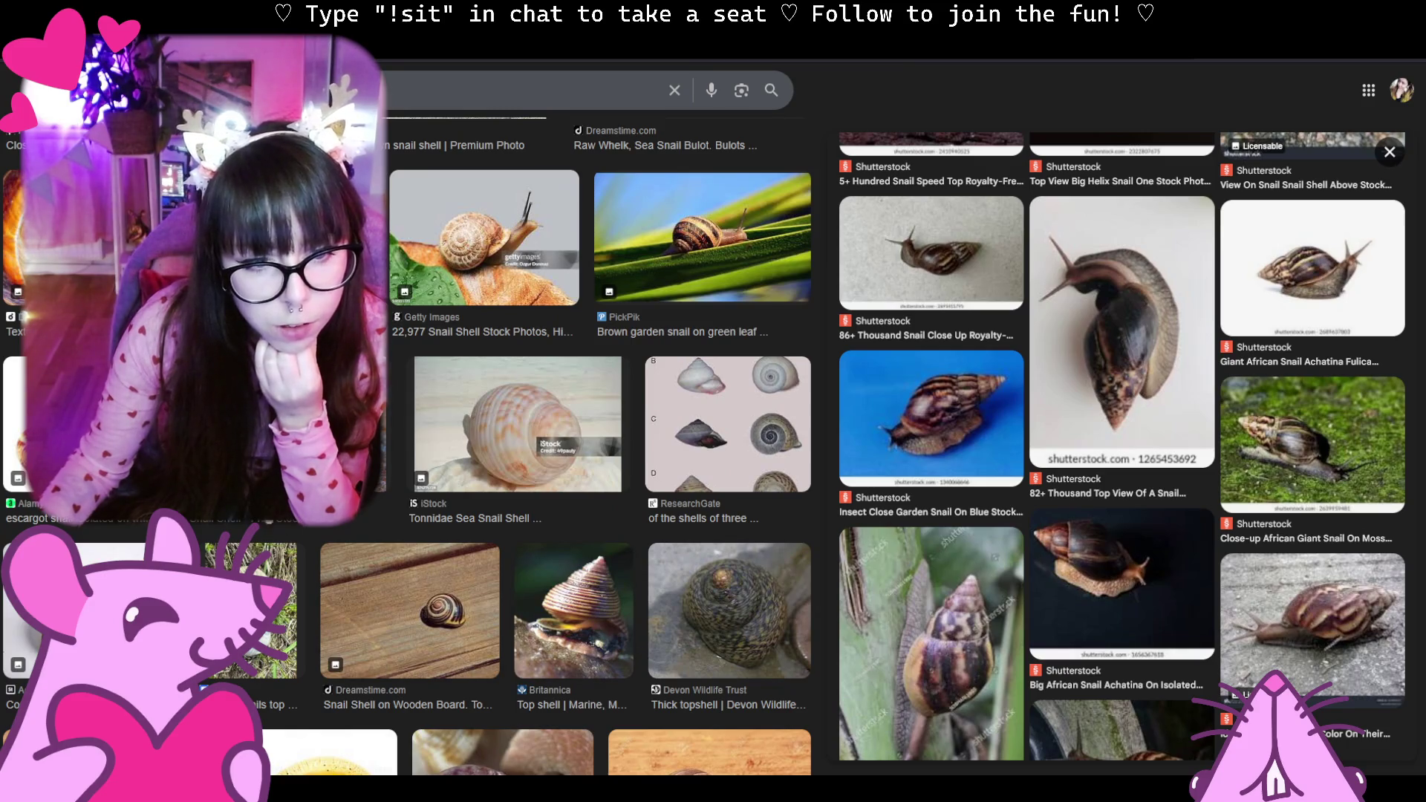
scroll(1278, 401, up, 5)
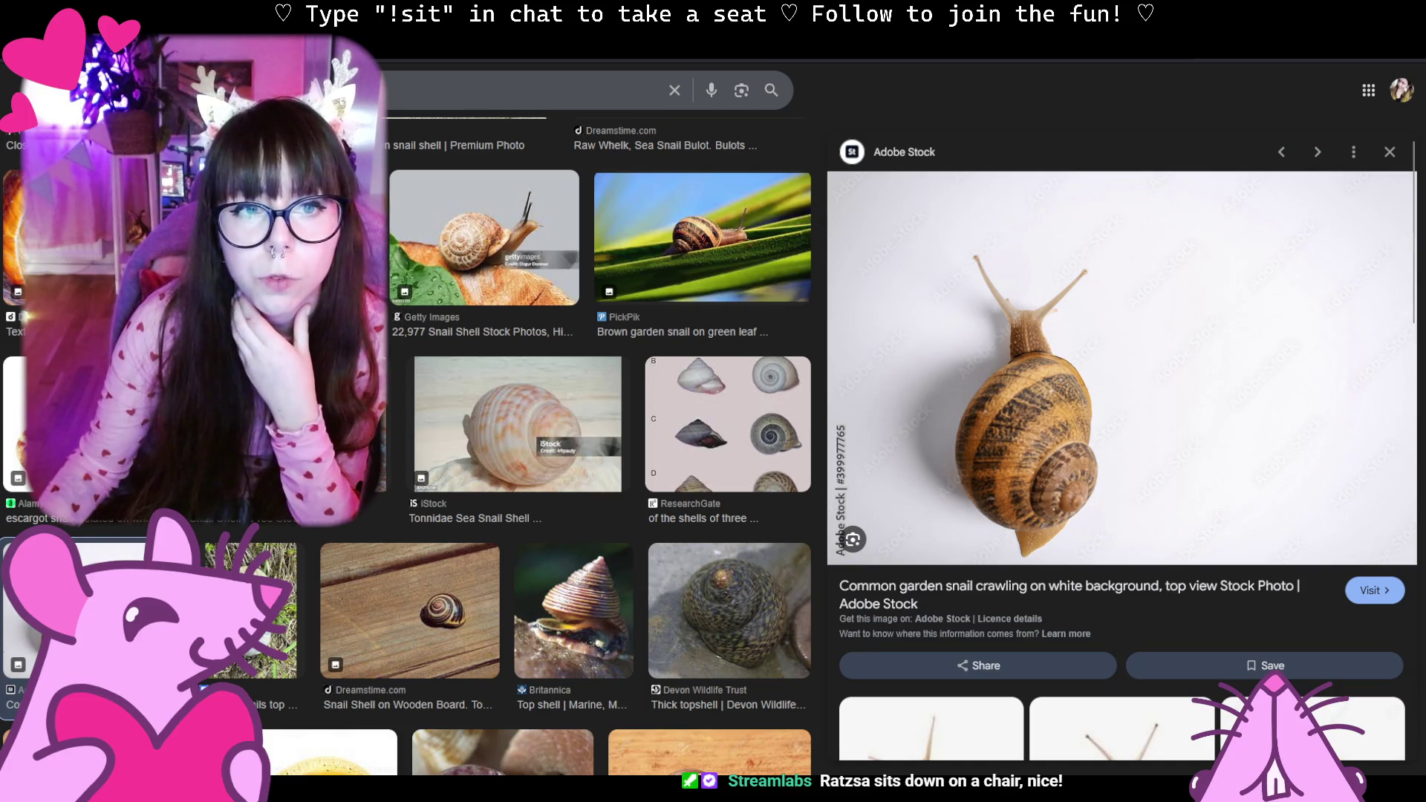
key(alt+Tab)
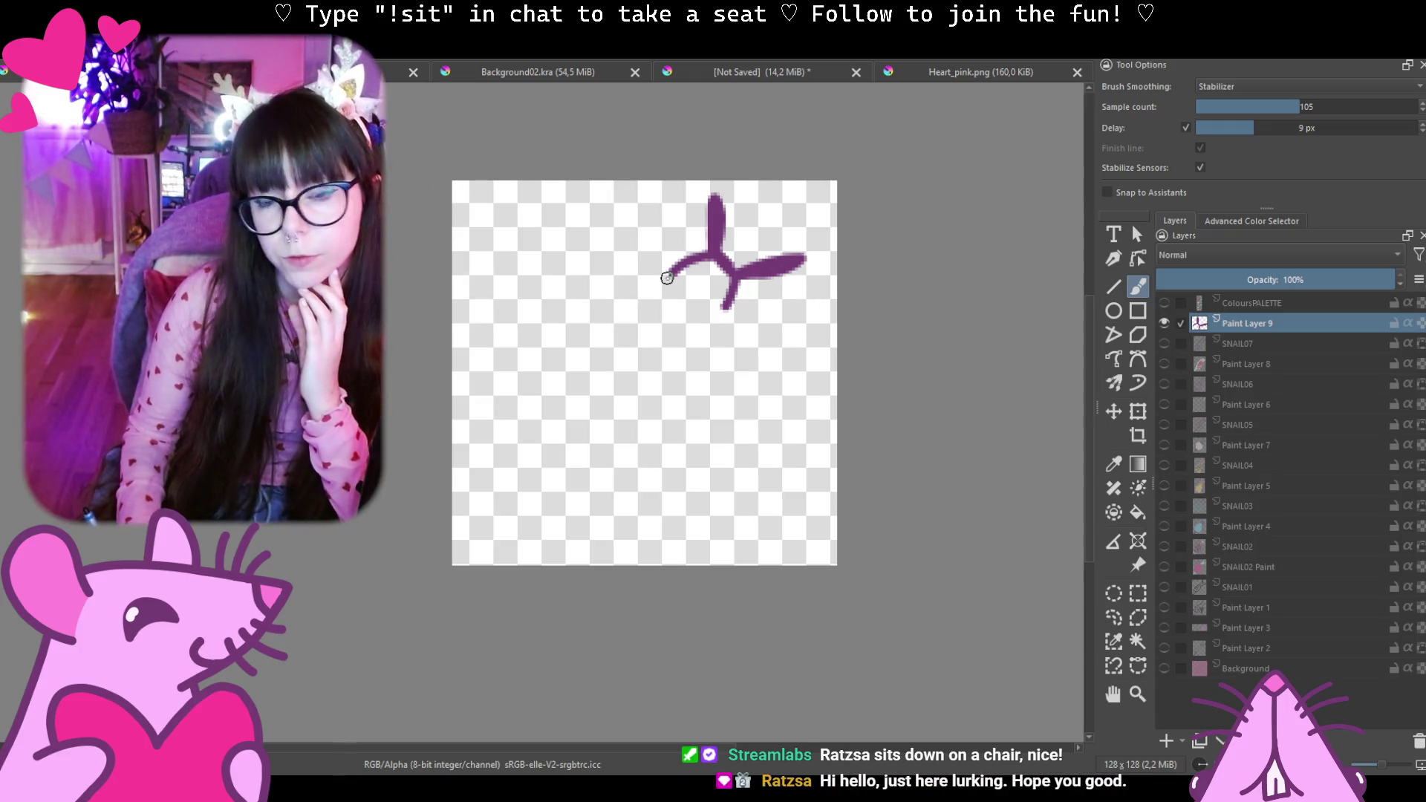
drag(666, 277, 707, 401)
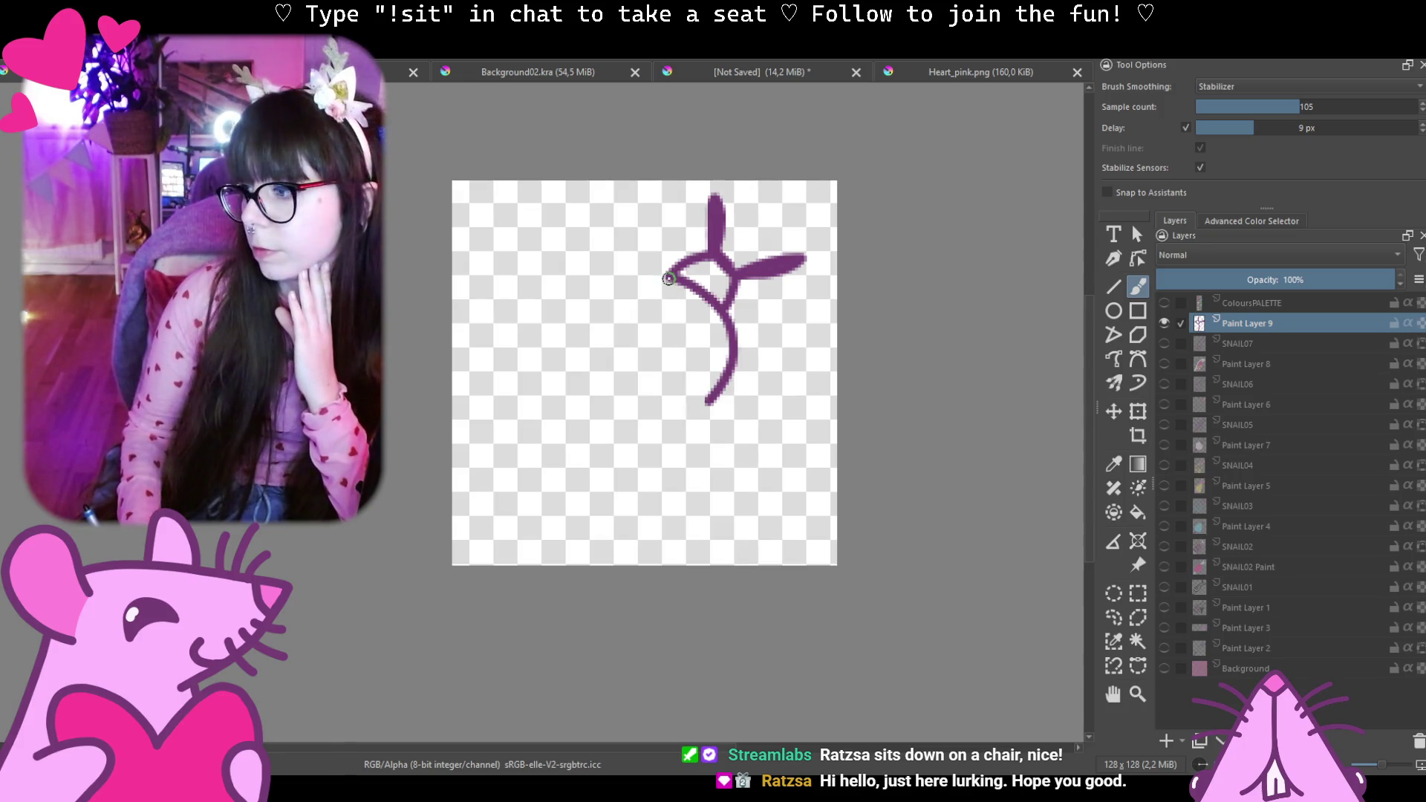
drag(708, 402, 697, 433)
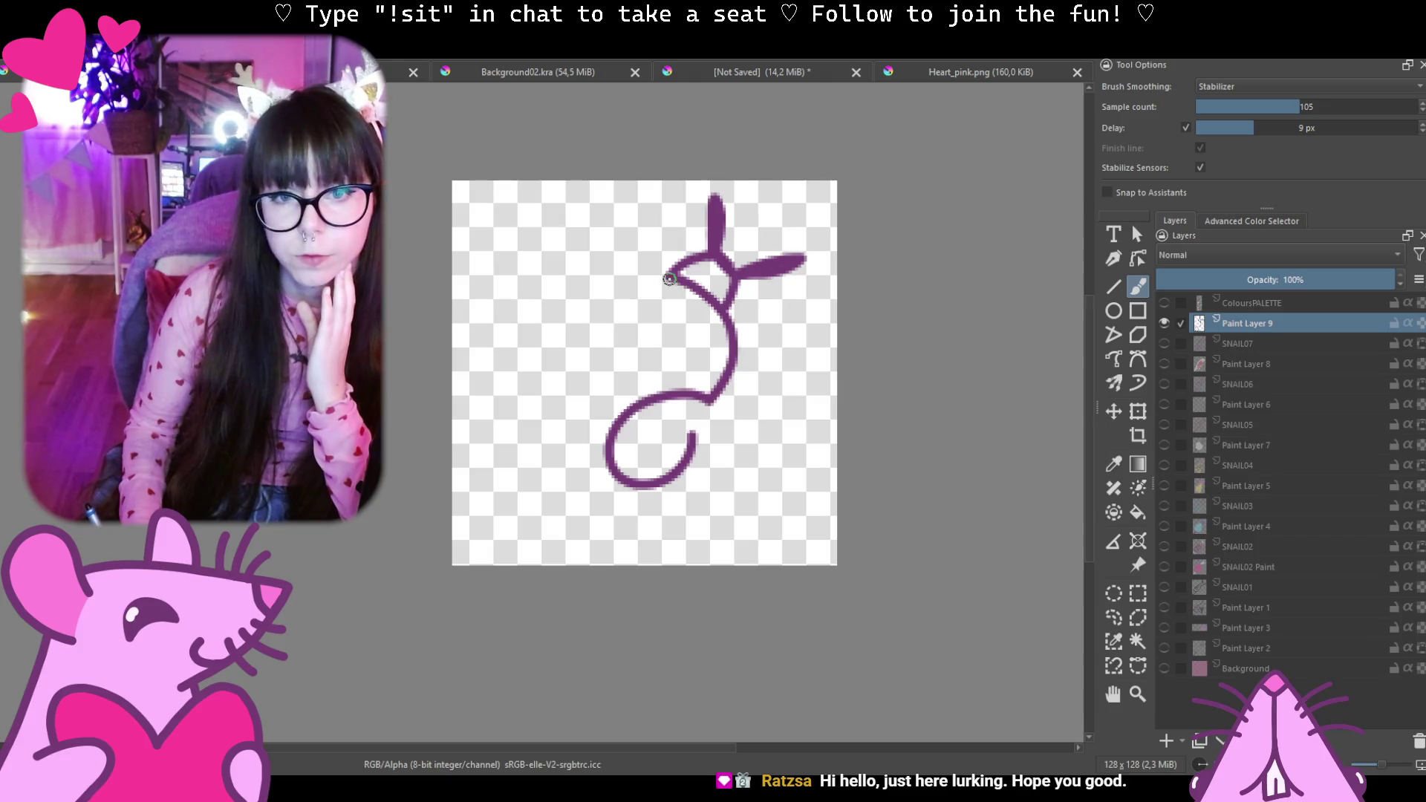
drag(669, 275, 602, 511)
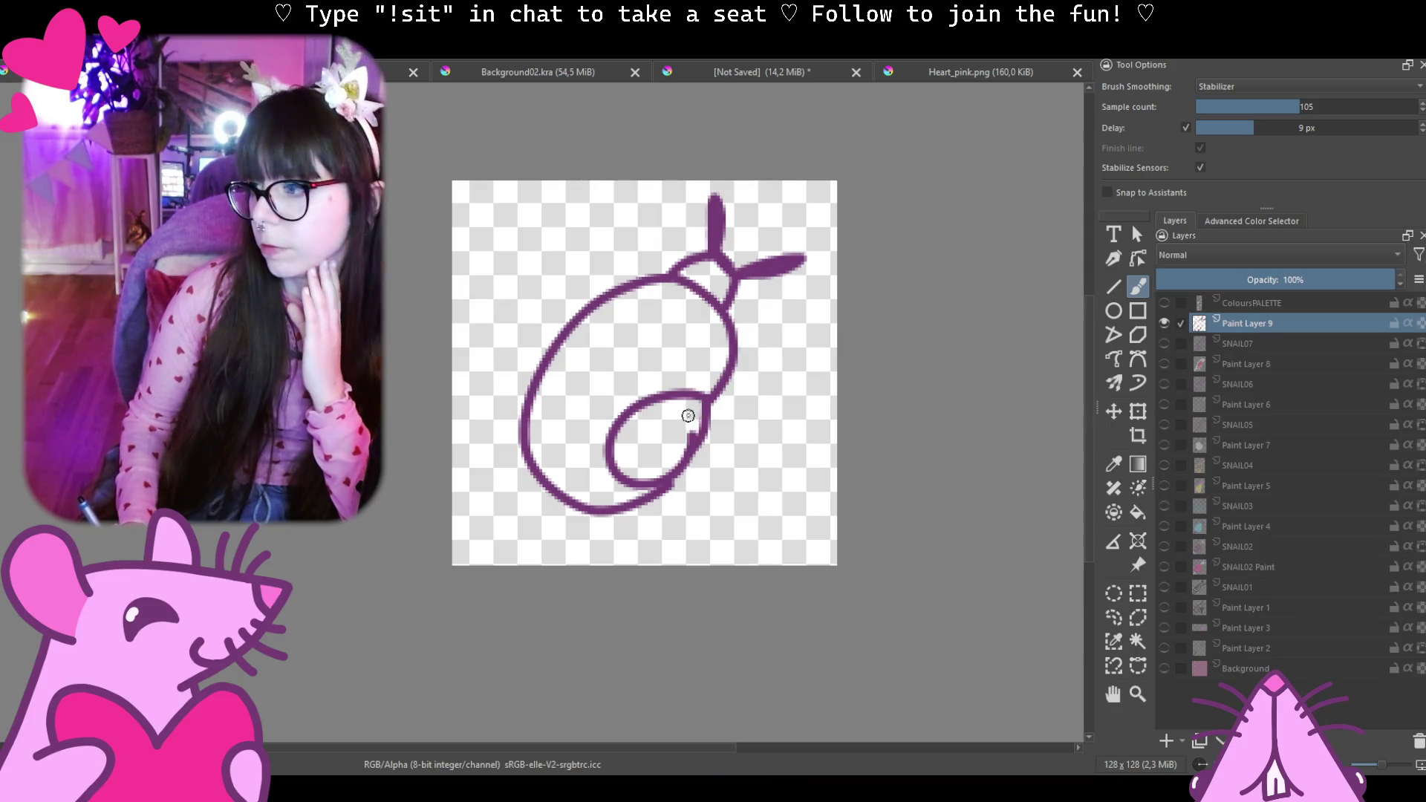
drag(684, 425, 686, 444)
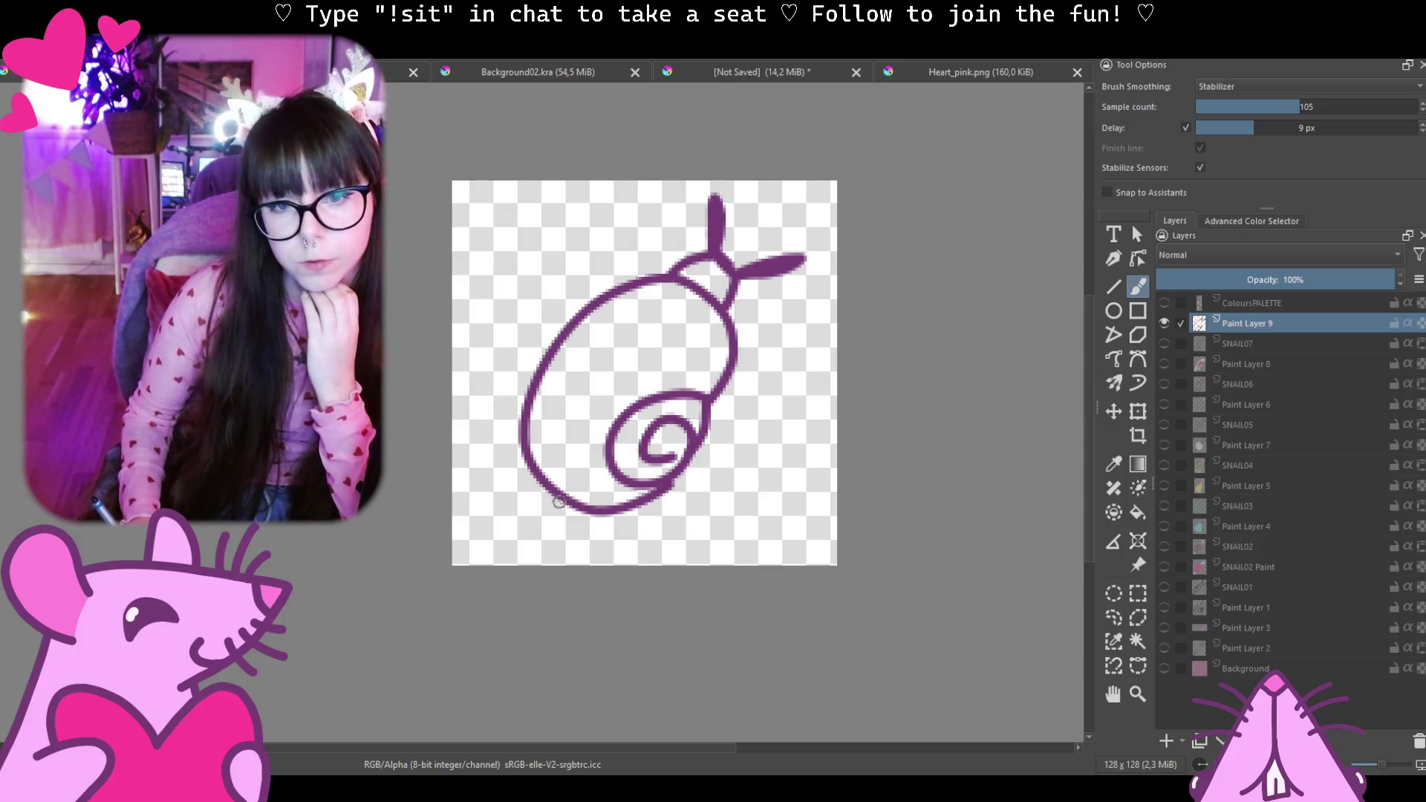
drag(518, 497, 606, 512)
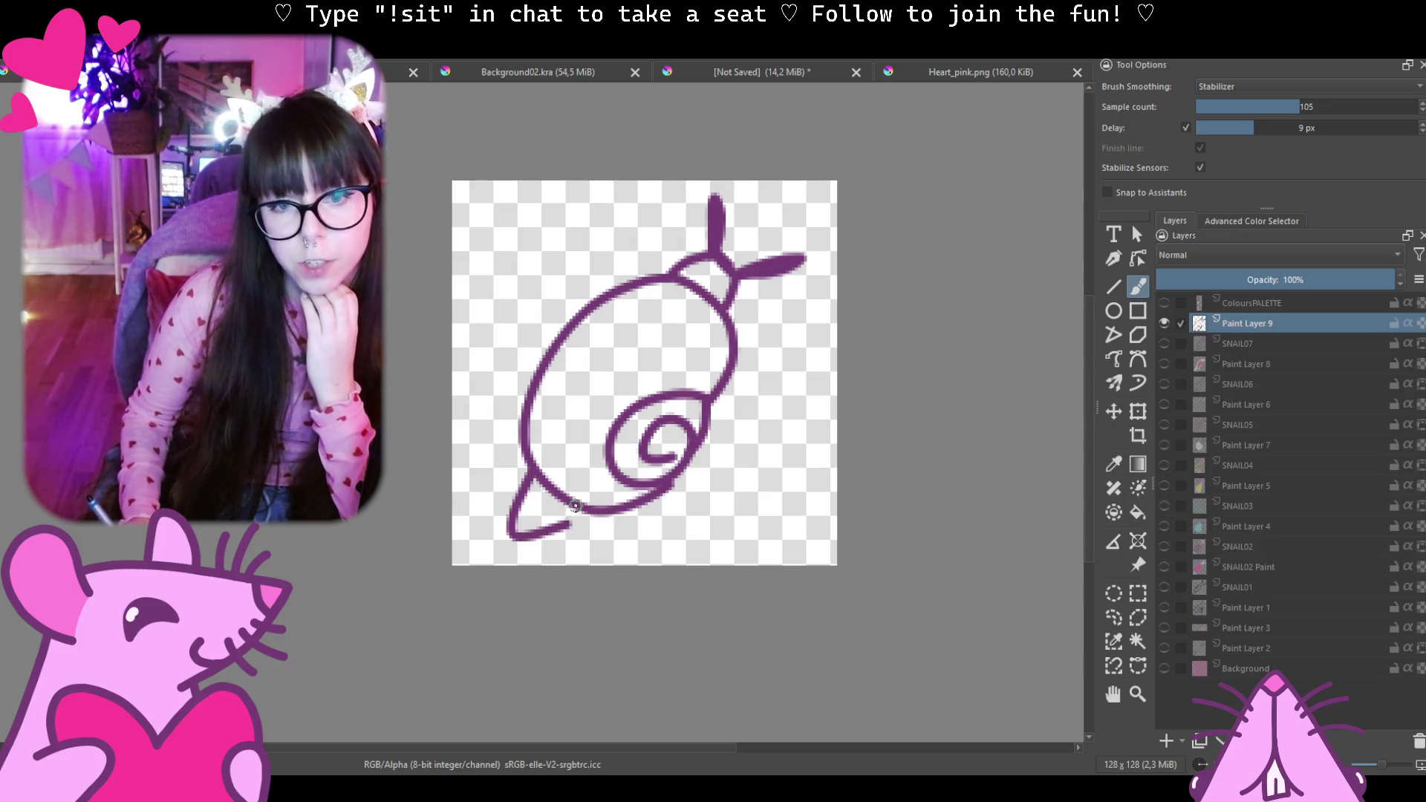
key(ctrl+z)
drag(532, 481, 606, 488)
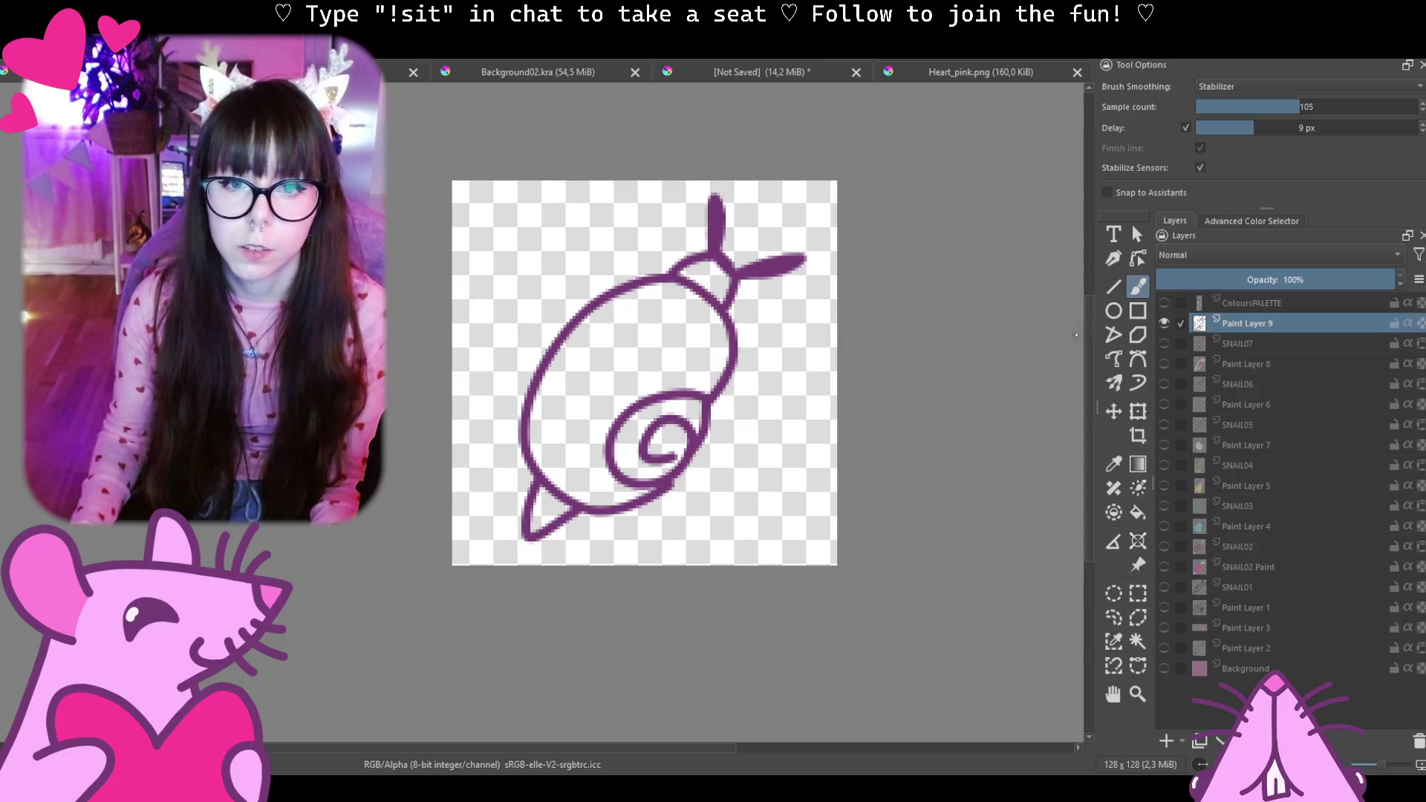
key(ctrl+z)
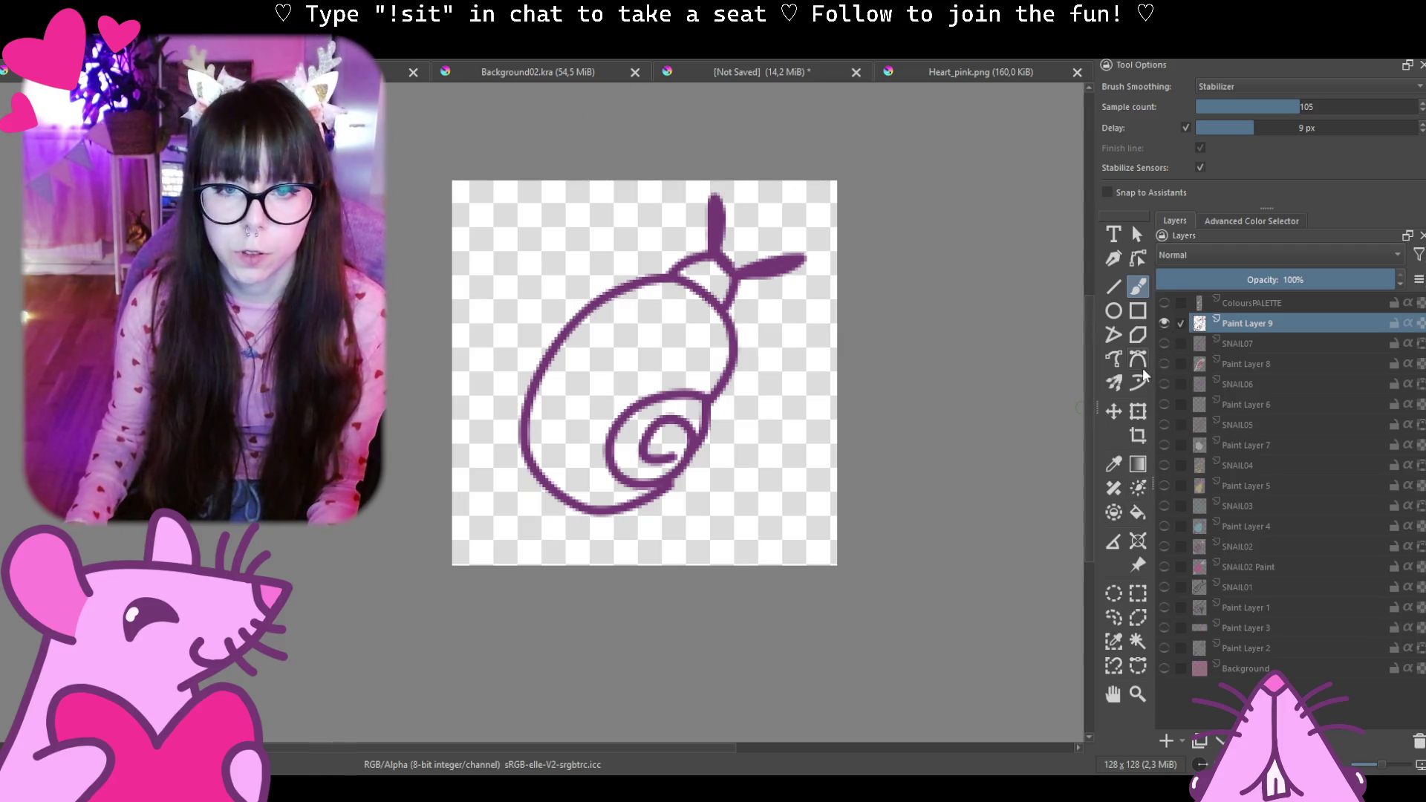
key(ctrl+z)
key(ctrl+z)
key(ctrl+z)
key(ctrl+z)
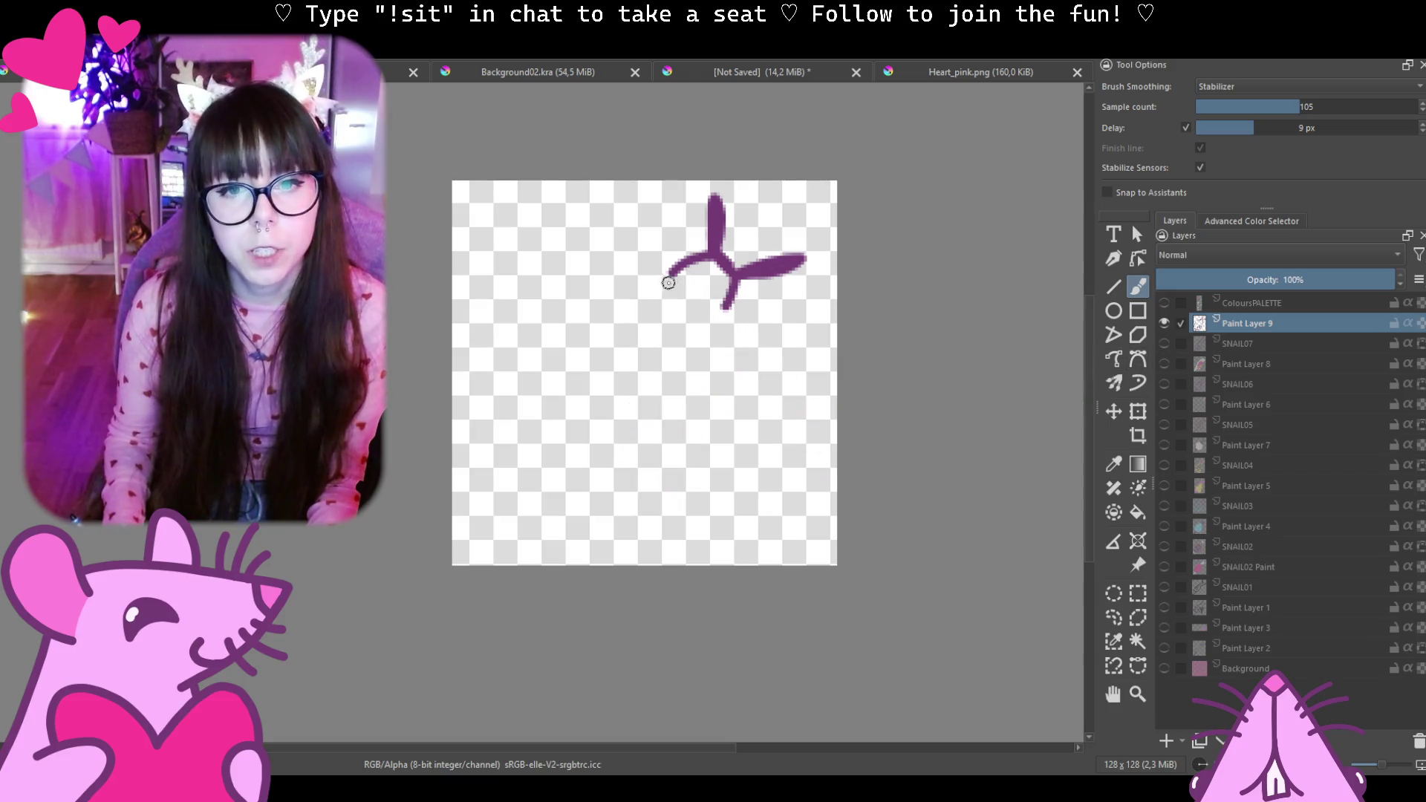
Sketch a diagonal body, undo the spiral, shell and body strokes, then start a new body outline.
mouse_move(689, 261)
mouse_down()
mouse_move(477, 508)
mouse_move(749, 319)
mouse_move(510, 509)
mouse_move(672, 274)
mouse_move(604, 319)
mouse_move(499, 500)
mouse_move(680, 356)
mouse_move(591, 335)
mouse_move(636, 397)
mouse_move(657, 378)
mouse_move(657, 348)
mouse_up()
key(ctrl+z)
key(ctrl+z)
key(ctrl+z)
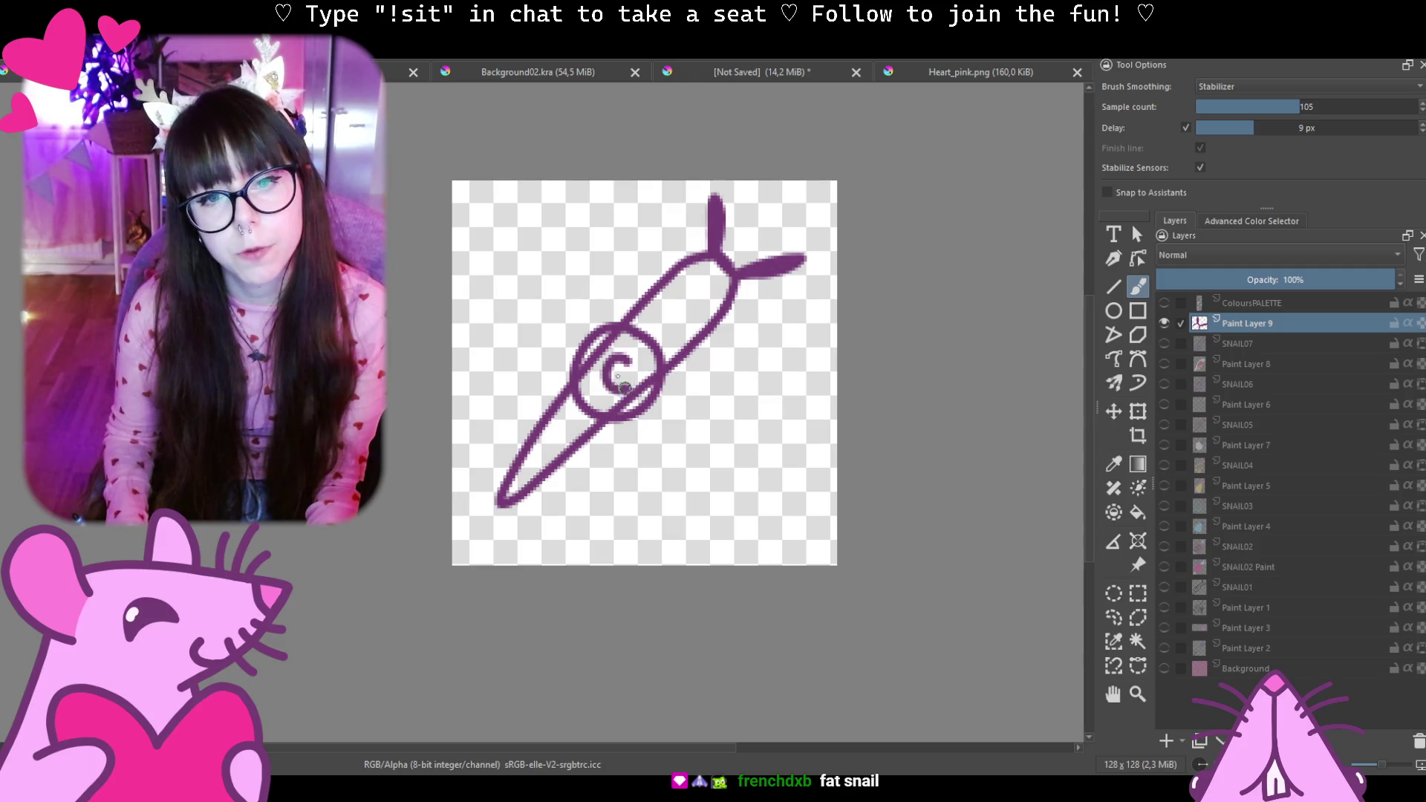
key(ctrl+z)
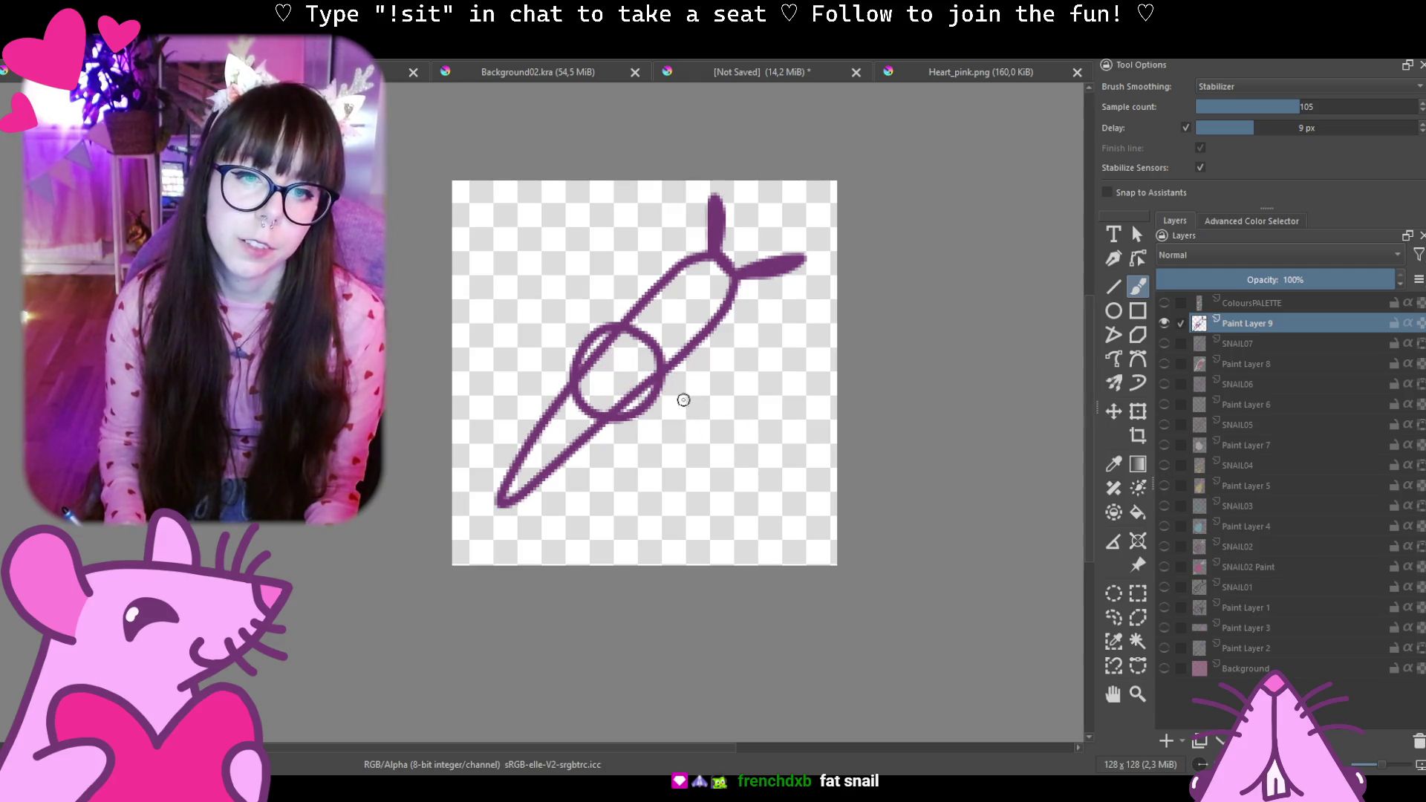
key(ctrl+z)
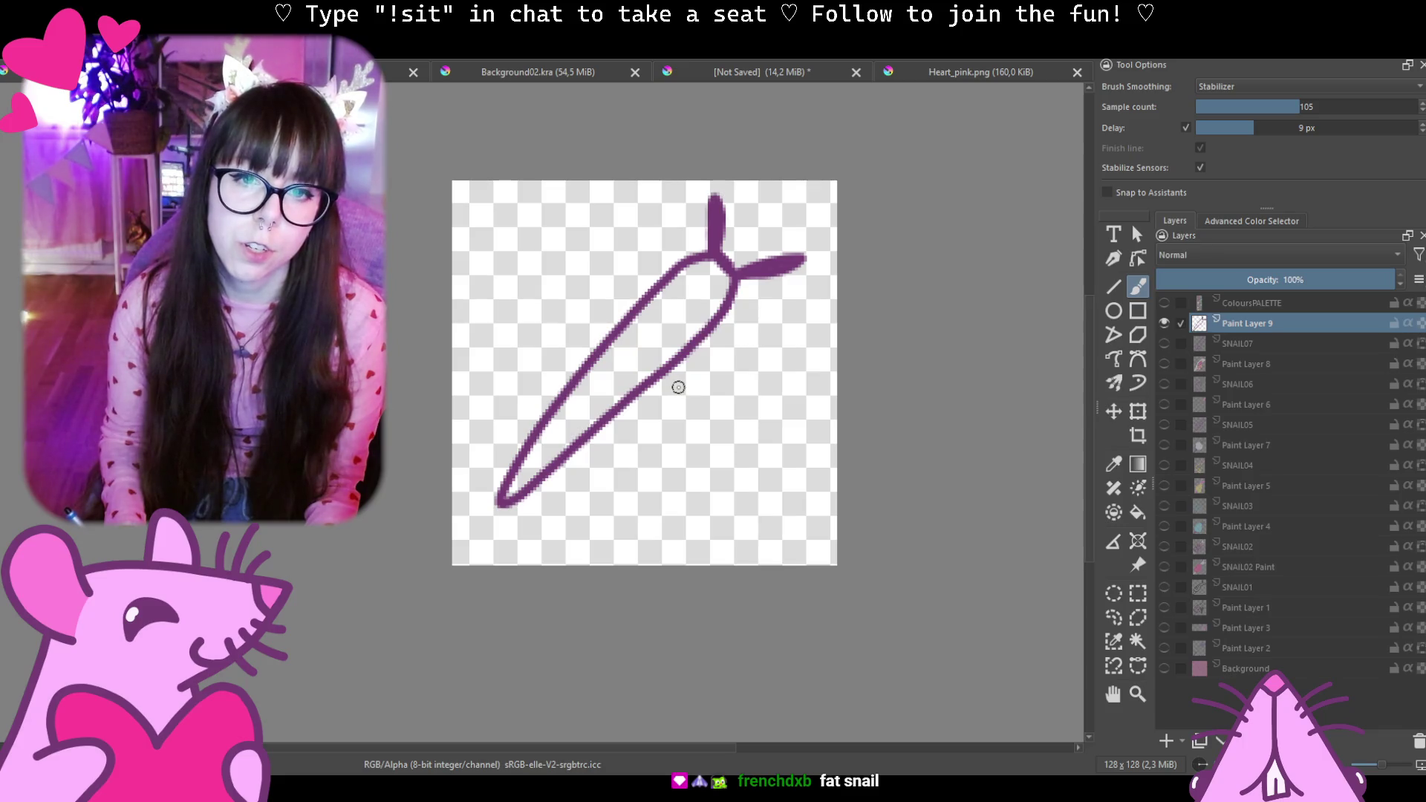
key(ctrl+z)
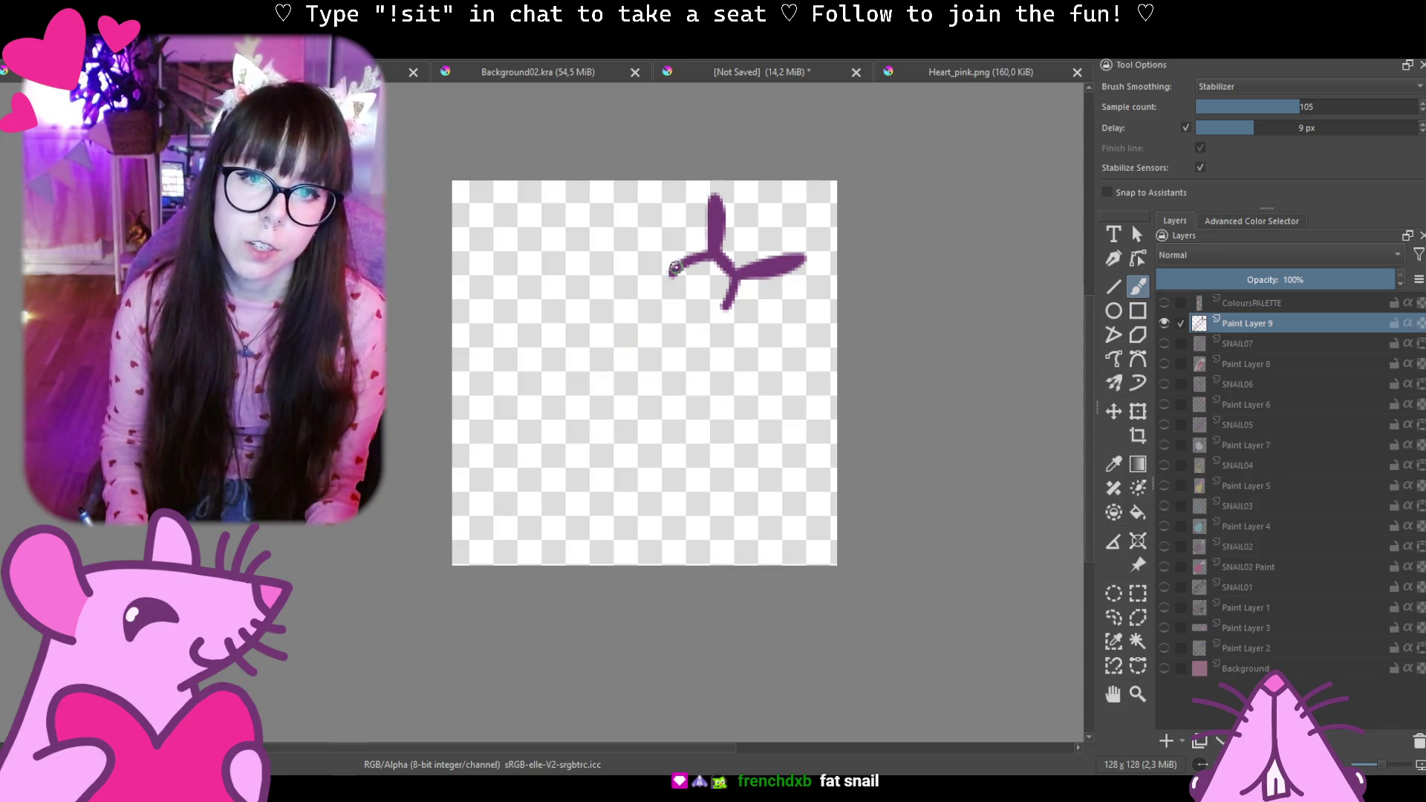
mouse_move(597, 346)
mouse_down()
mouse_move(472, 514)
mouse_move(685, 336)
mouse_up()
key(ctrl+z)
mouse_move(730, 284)
mouse_down()
mouse_move(493, 509)
mouse_move(588, 363)
mouse_move(699, 255)
mouse_up()
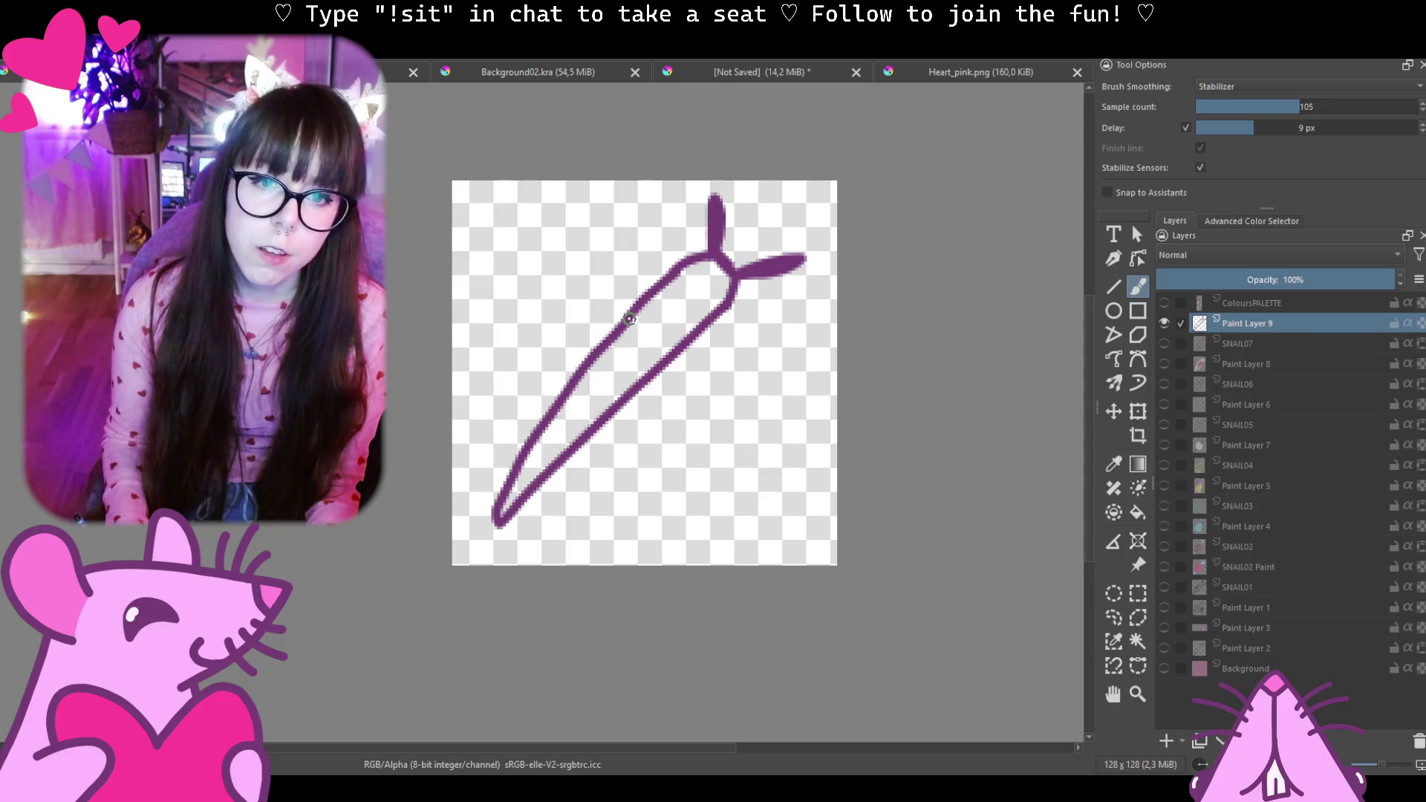
mouse_move(631, 315)
mouse_down()
mouse_move(534, 264)
mouse_move(588, 412)
mouse_move(660, 368)
mouse_move(652, 332)
mouse_move(513, 376)
mouse_up()
key(ctrl+z)
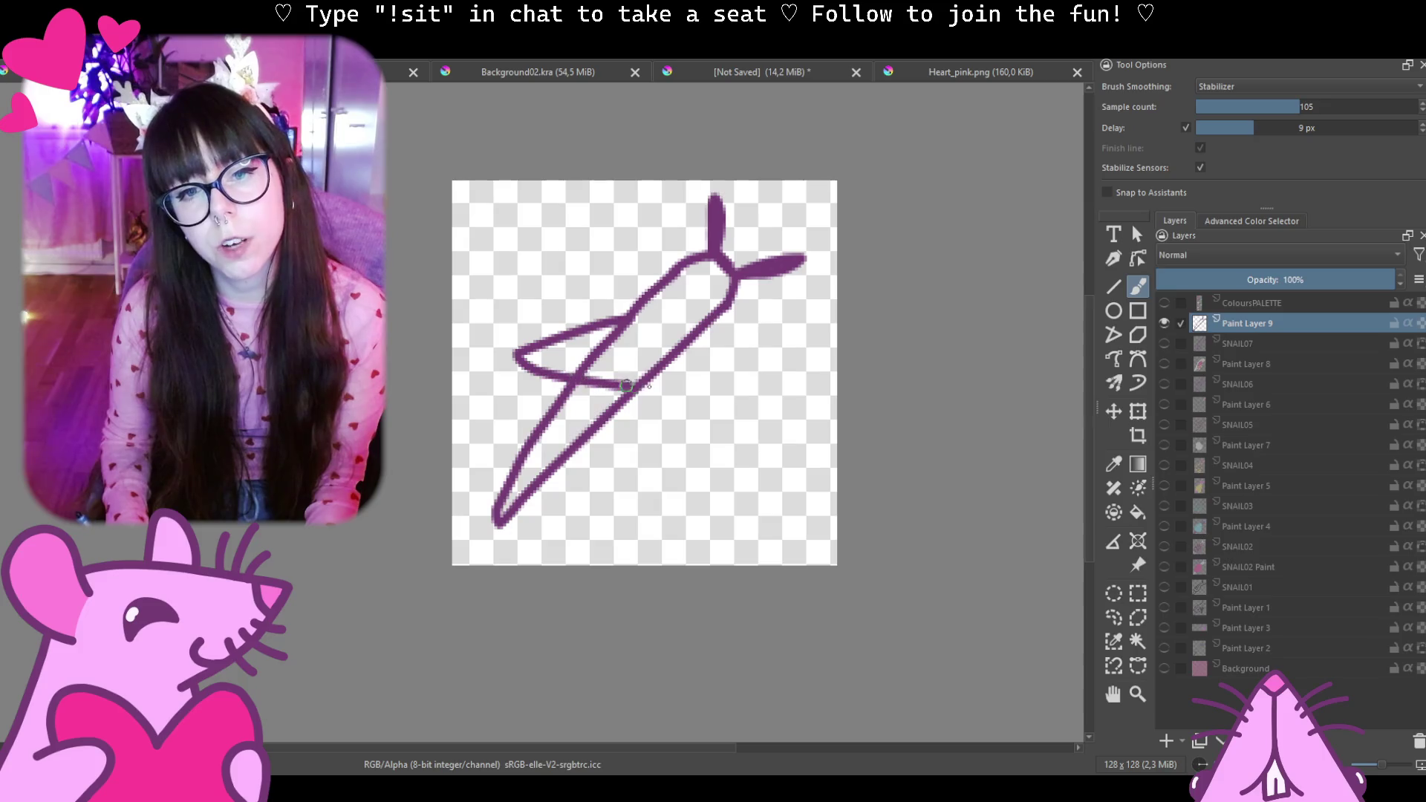
key(ctrl+z)
mouse_move(628, 331)
mouse_down()
mouse_move(480, 422)
mouse_move(684, 358)
mouse_up()
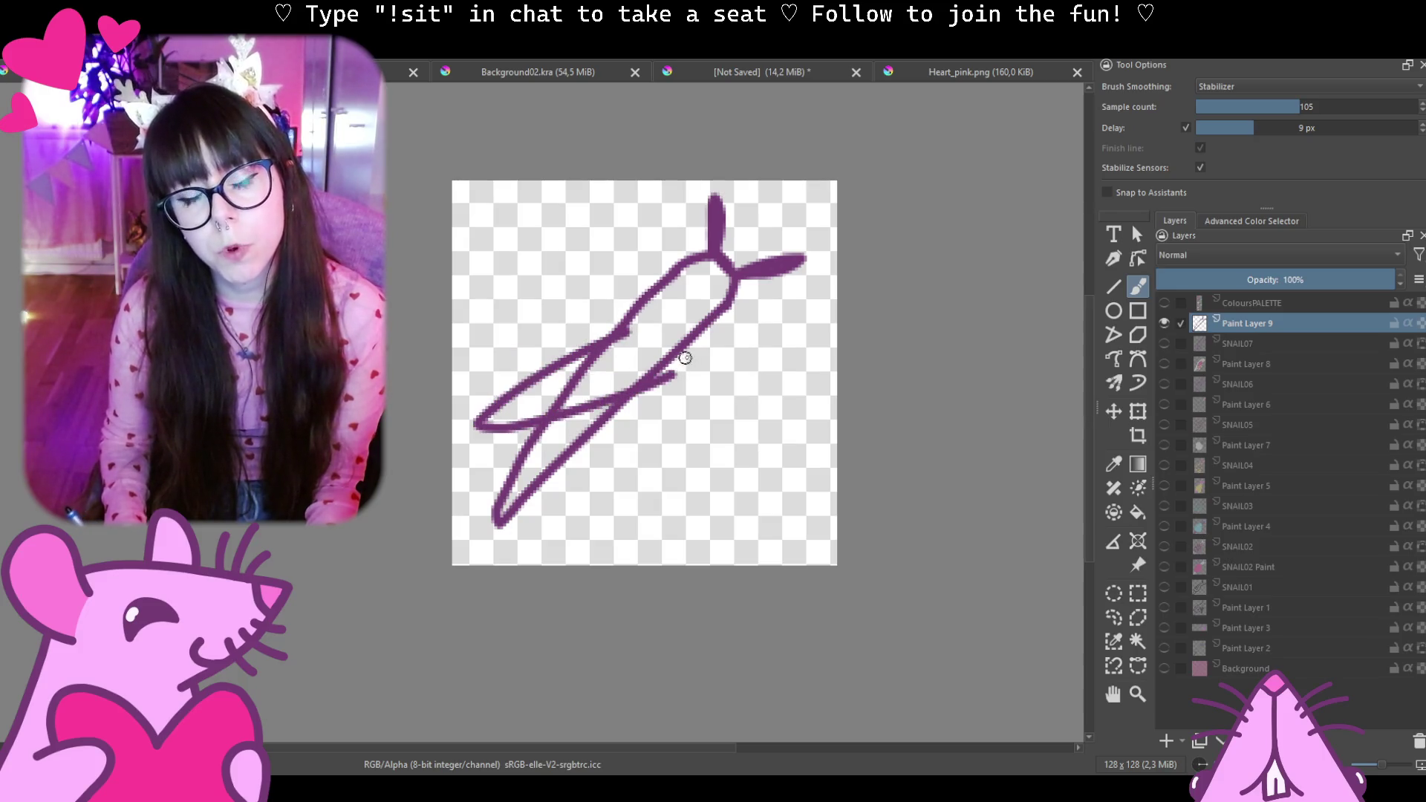
key(ctrl+z)
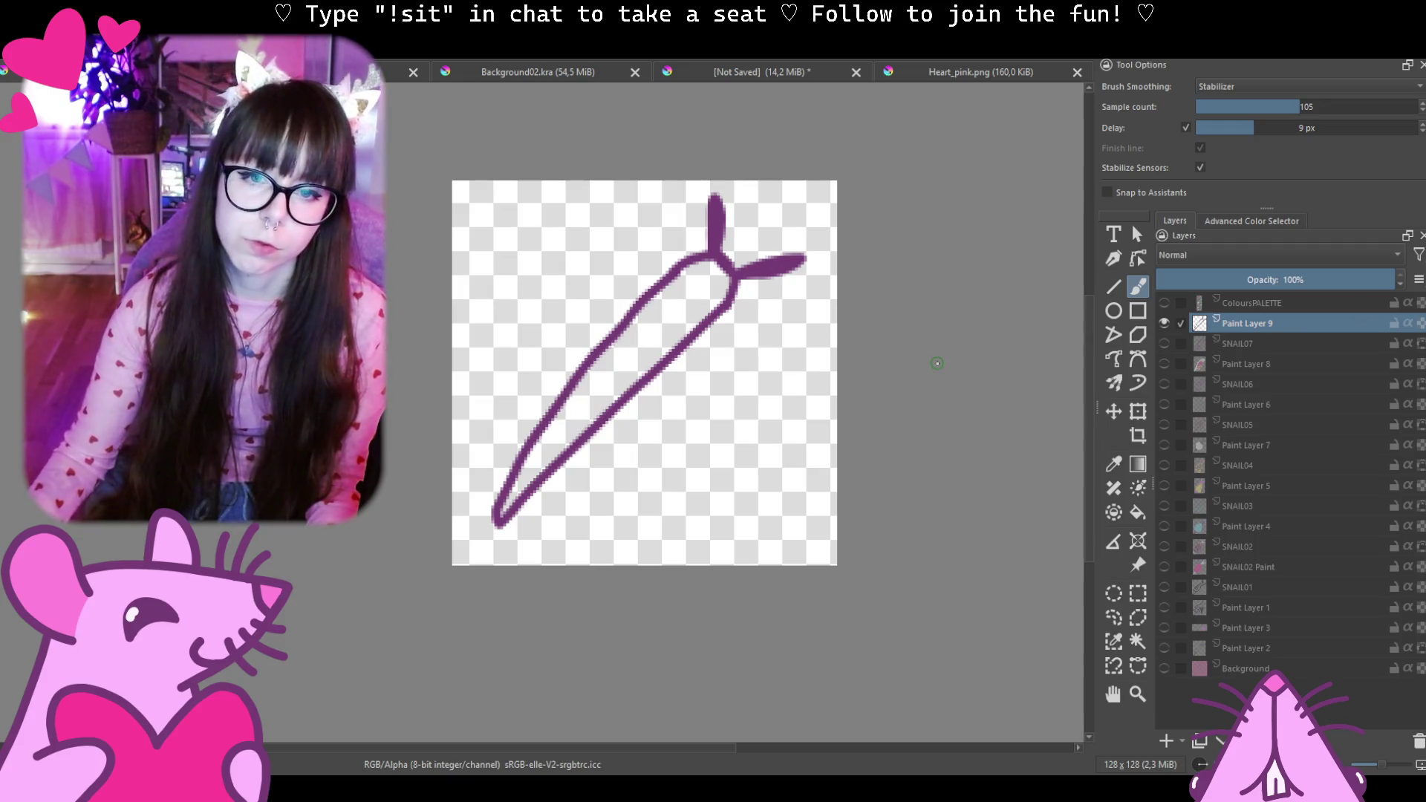
key(ctrl+z)
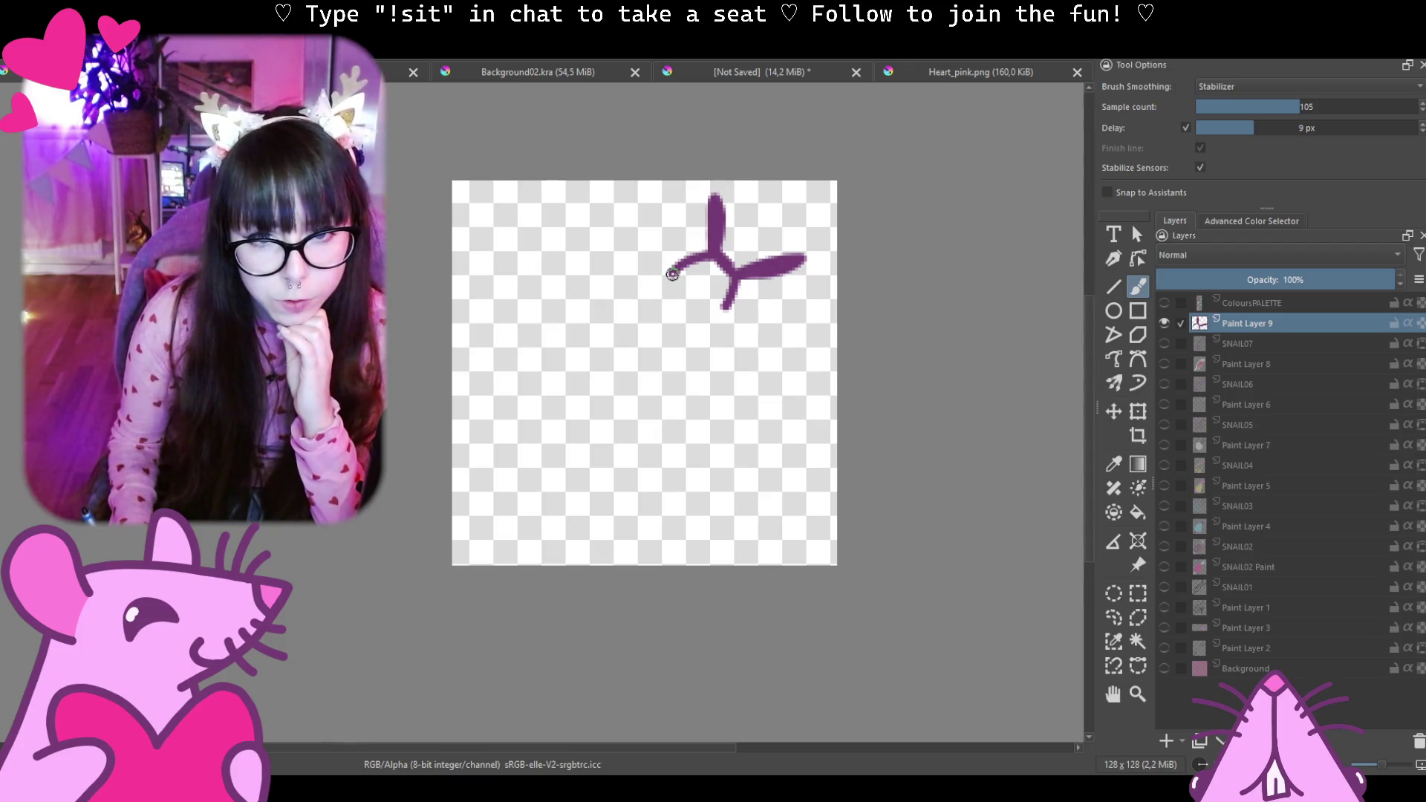
Draw the scalloped body outline curling down-left, undoing one misplaced lower stroke.
drag(672, 274, 593, 310)
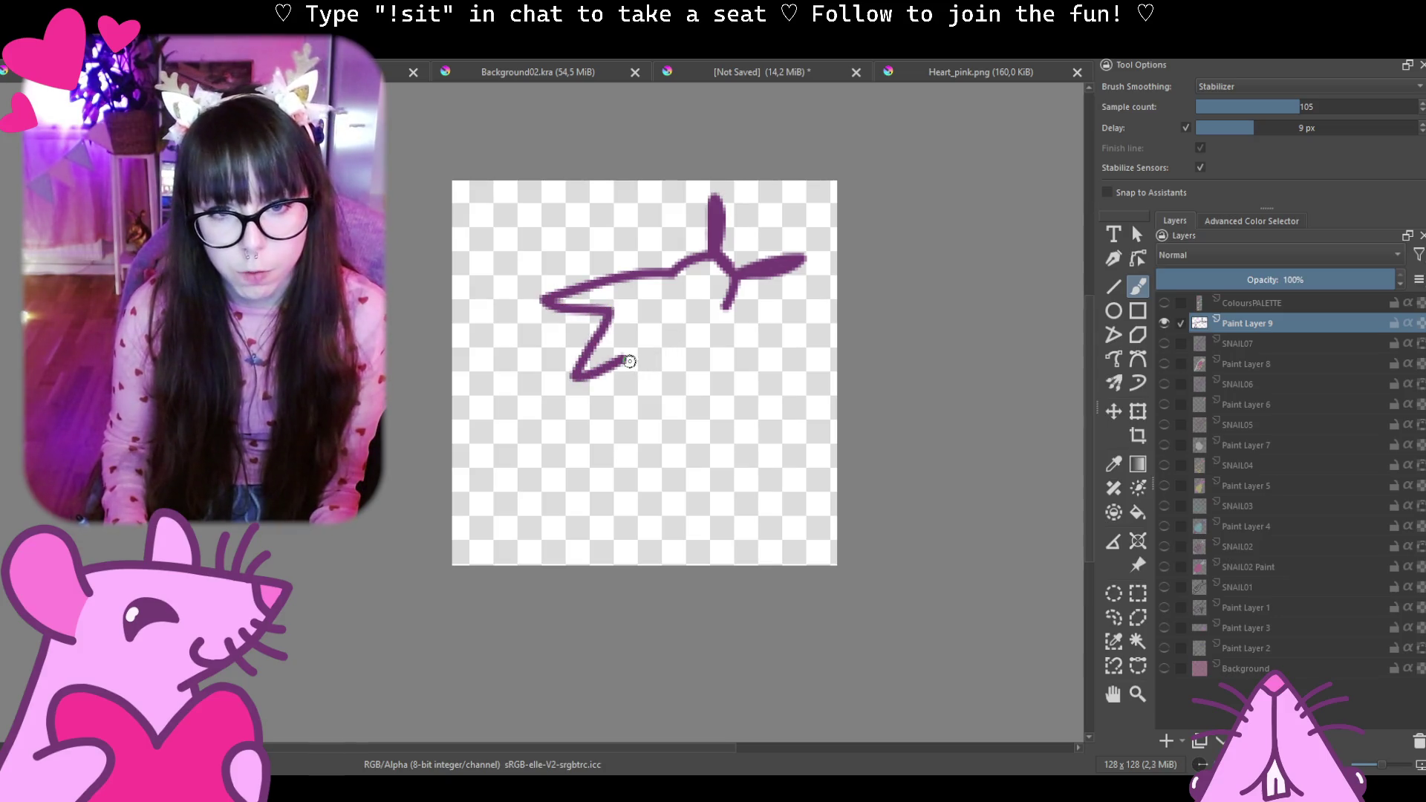
drag(628, 360, 636, 409)
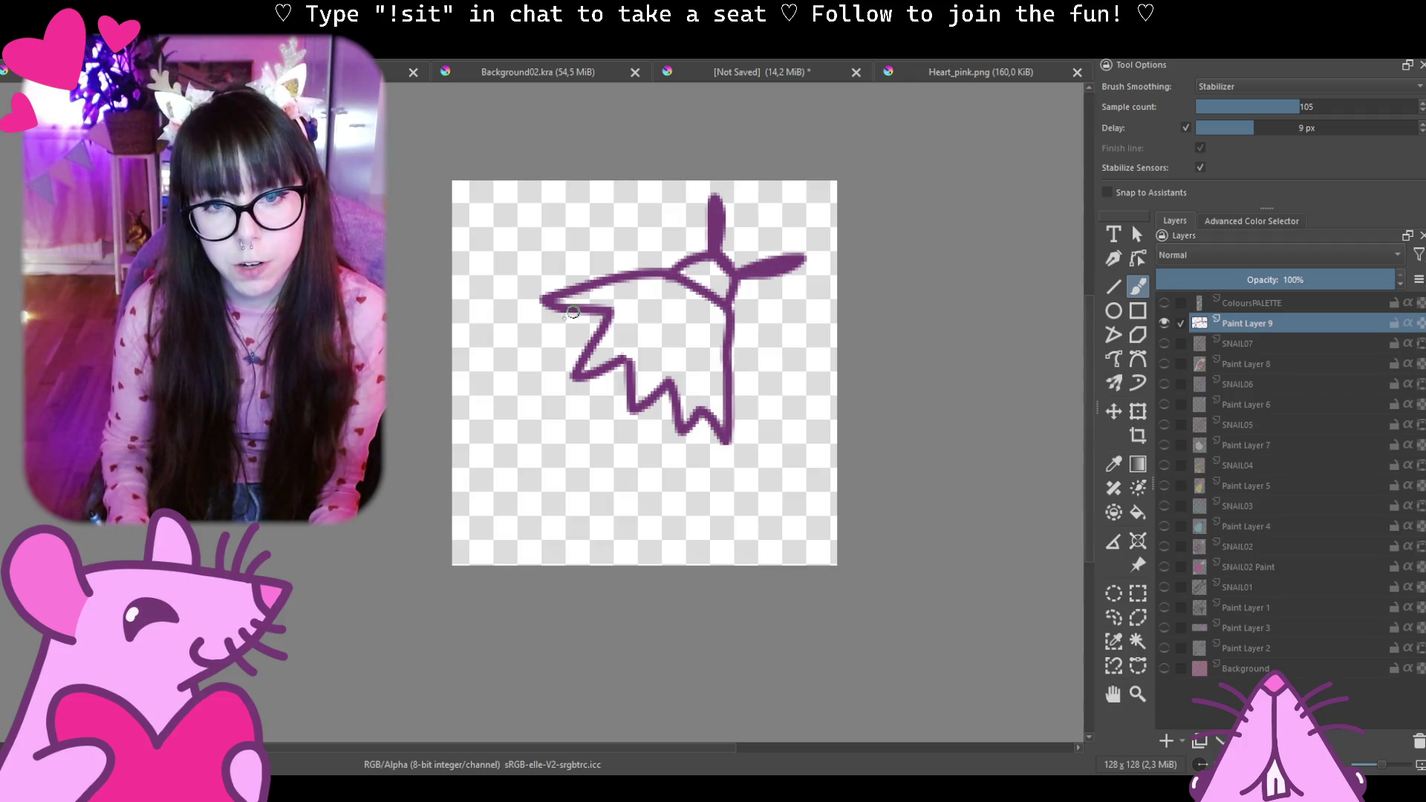
drag(572, 314, 505, 416)
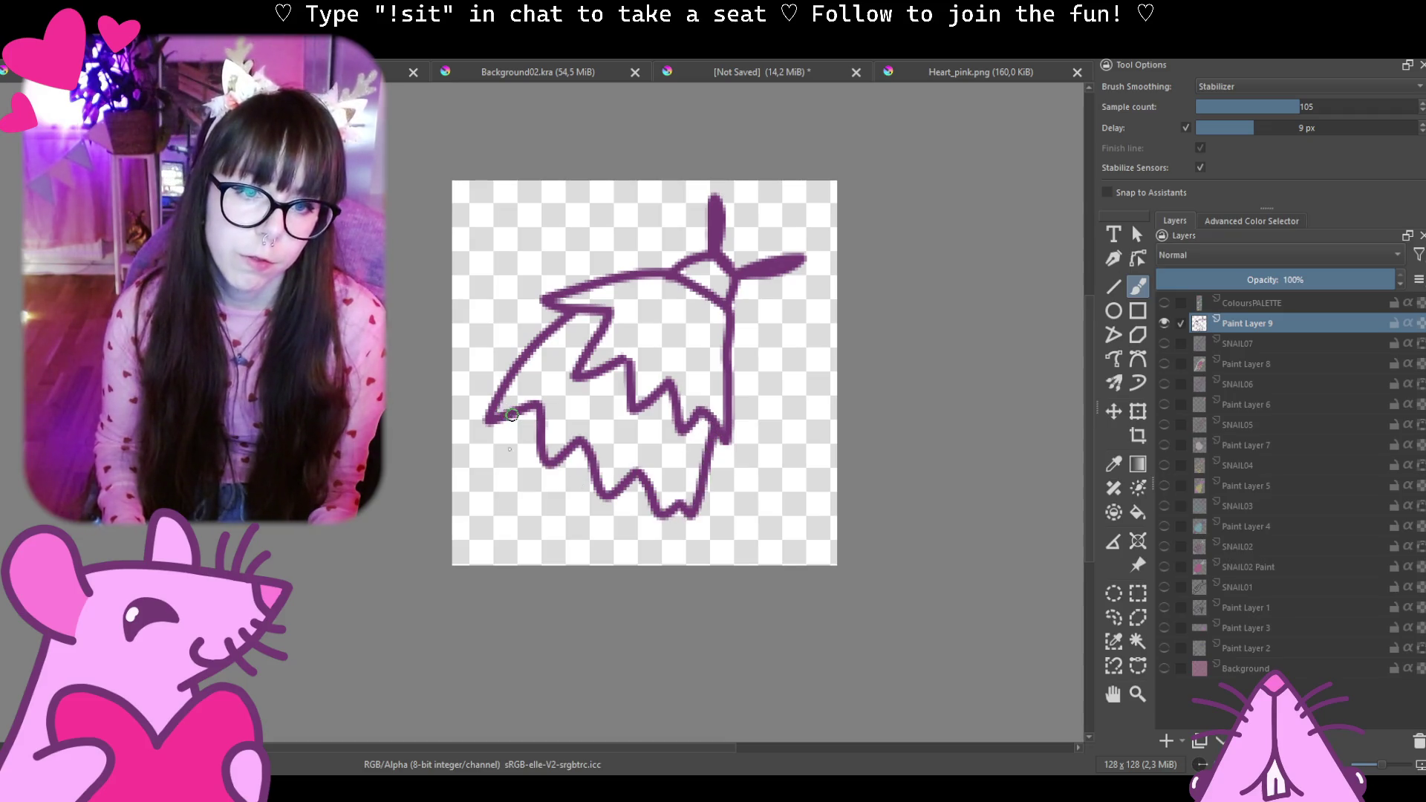
drag(507, 411, 575, 527)
key(ctrl+z)
drag(514, 391, 810, 339)
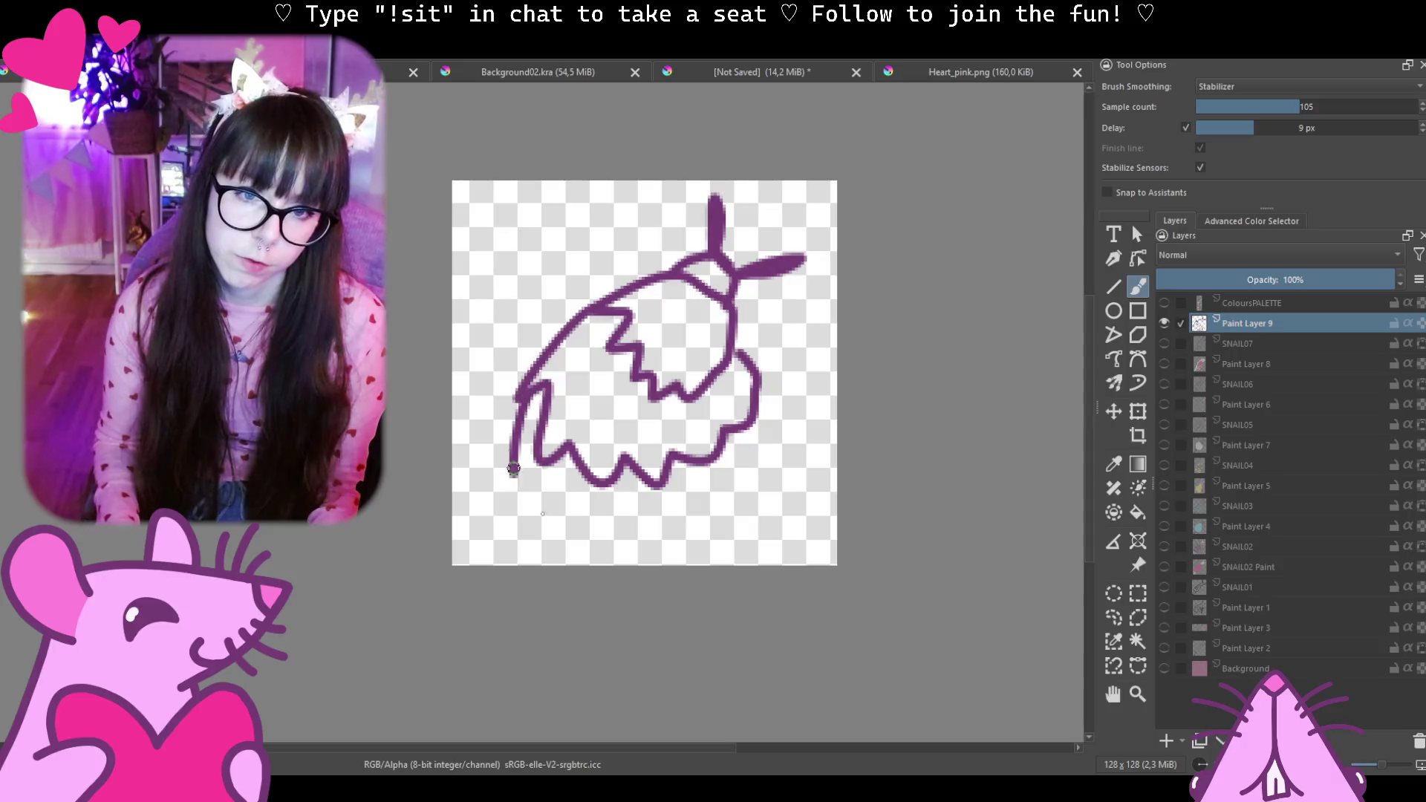
Undo the body outline strokes back to the forked antennae, then switch to YouTube.
key(ctrl+z)
key(ctrl+z)
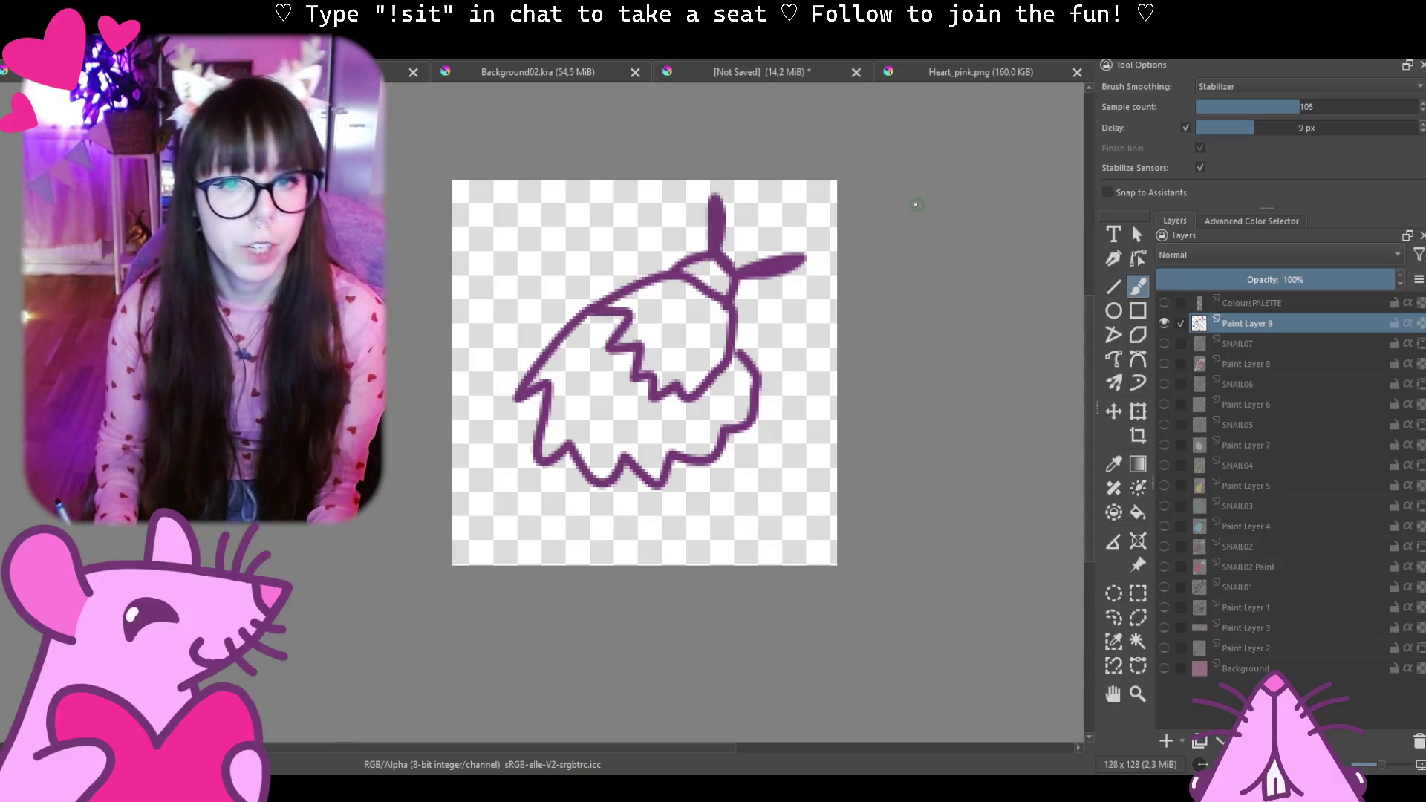
key(ctrl+z)
key(ctrl+z)
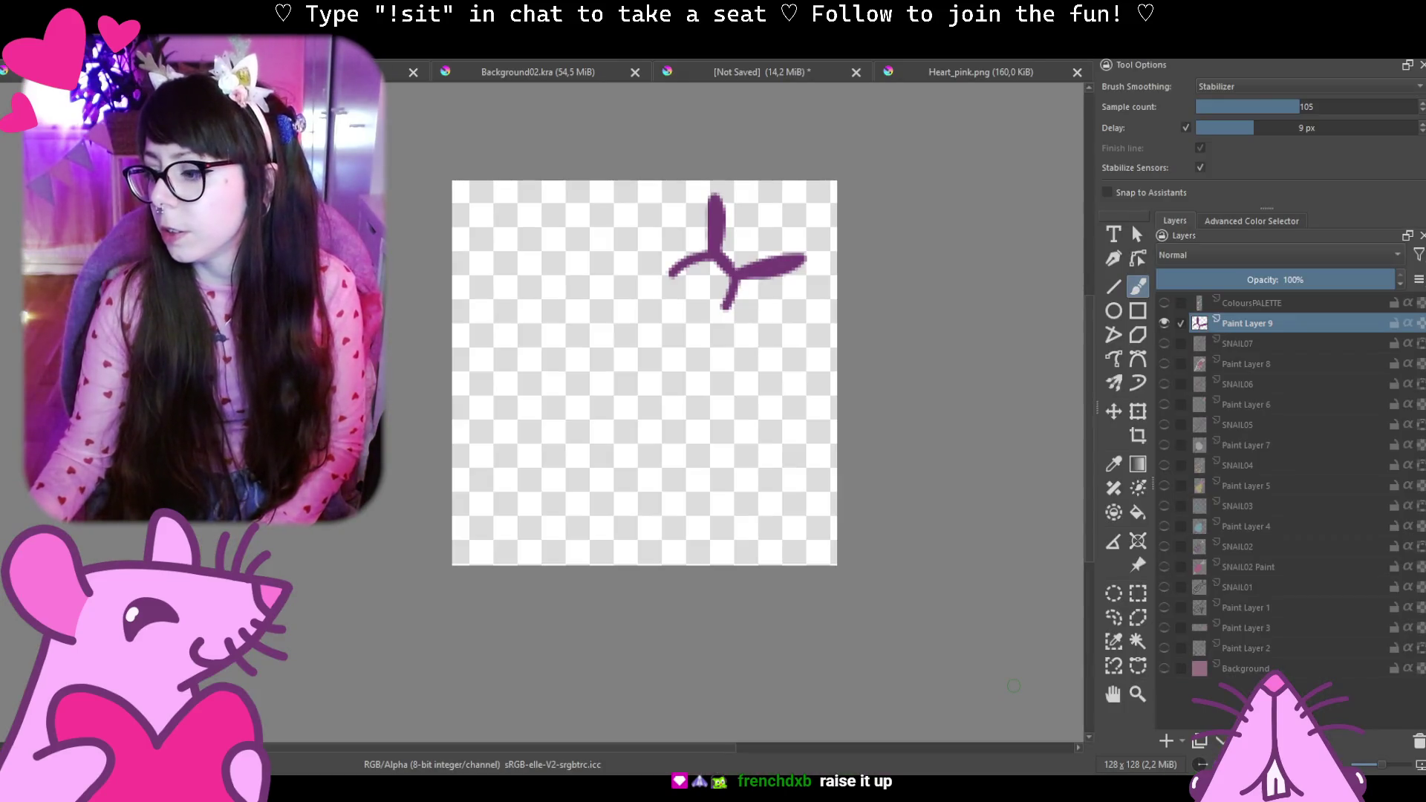
key(alt+Tab)
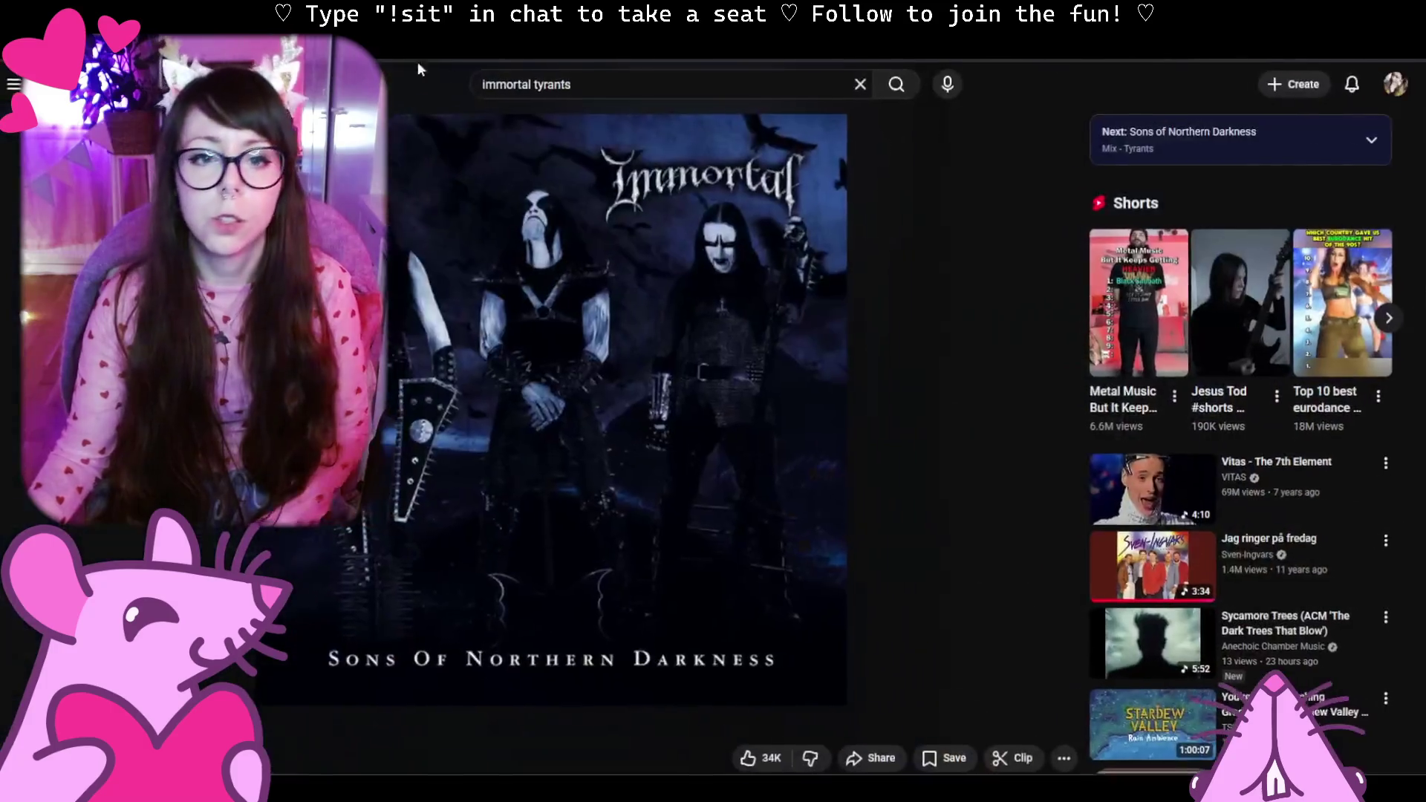
Search 'immortal at the heart of winter' and play the Blashyrkh video in full screen.
click(620, 86)
double_click(621, 87)
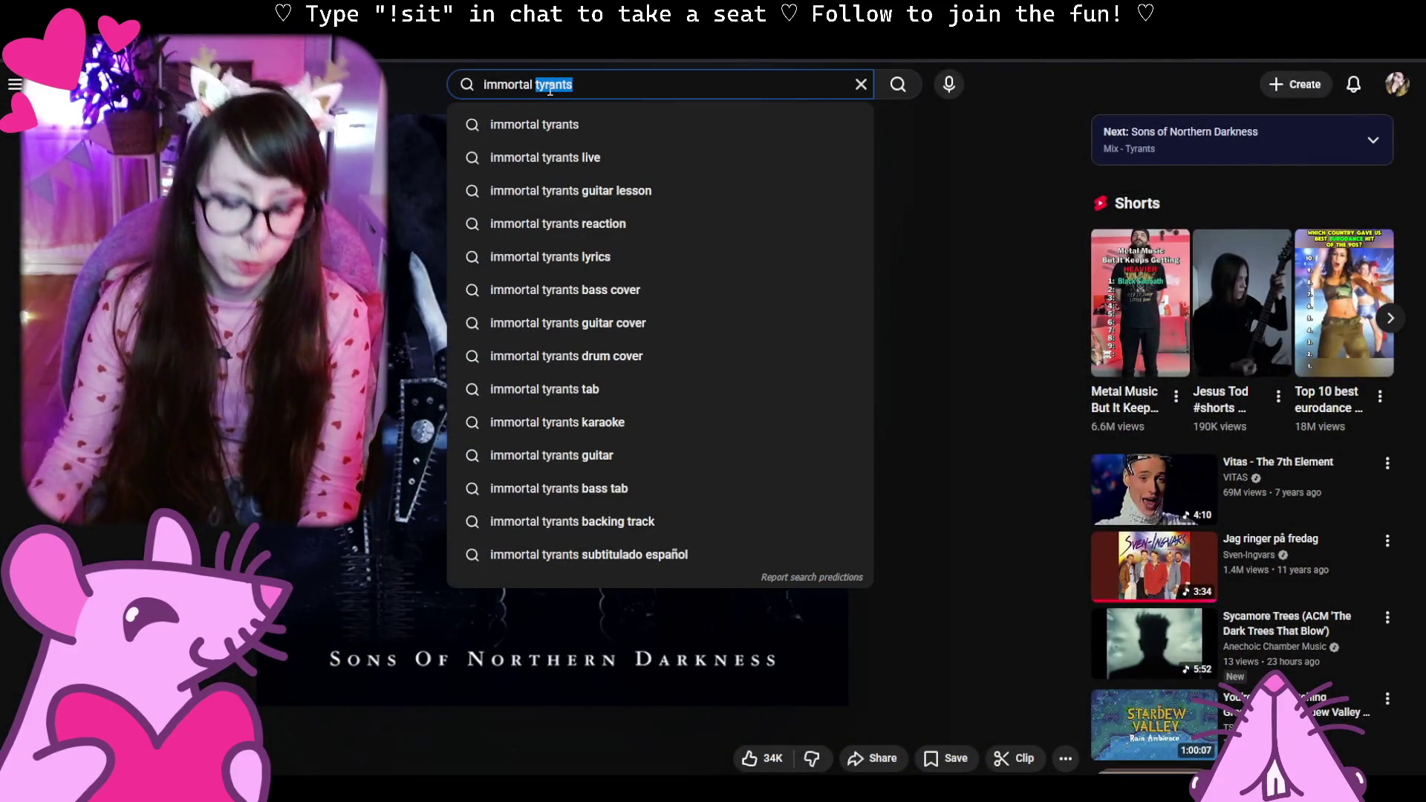
text(at t)
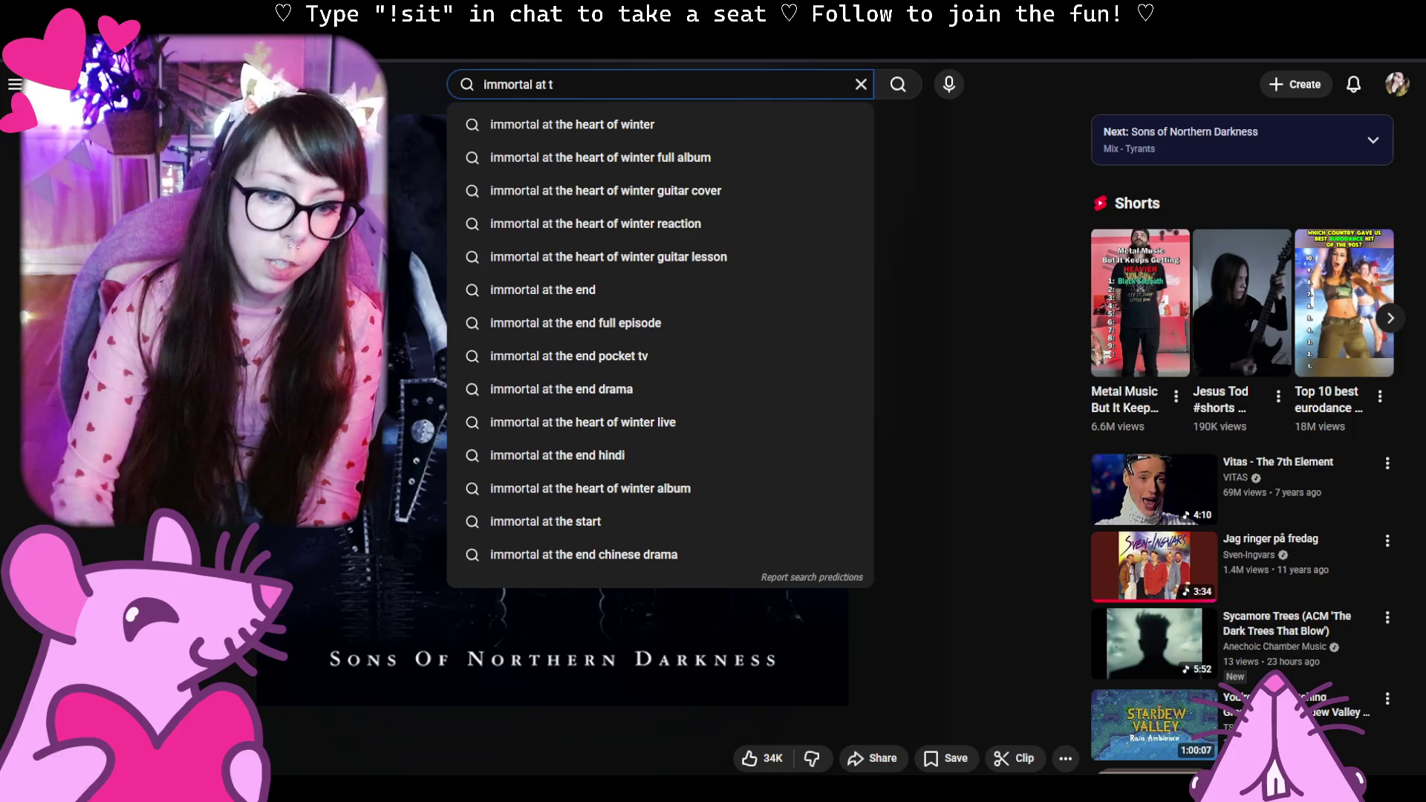
text(h)
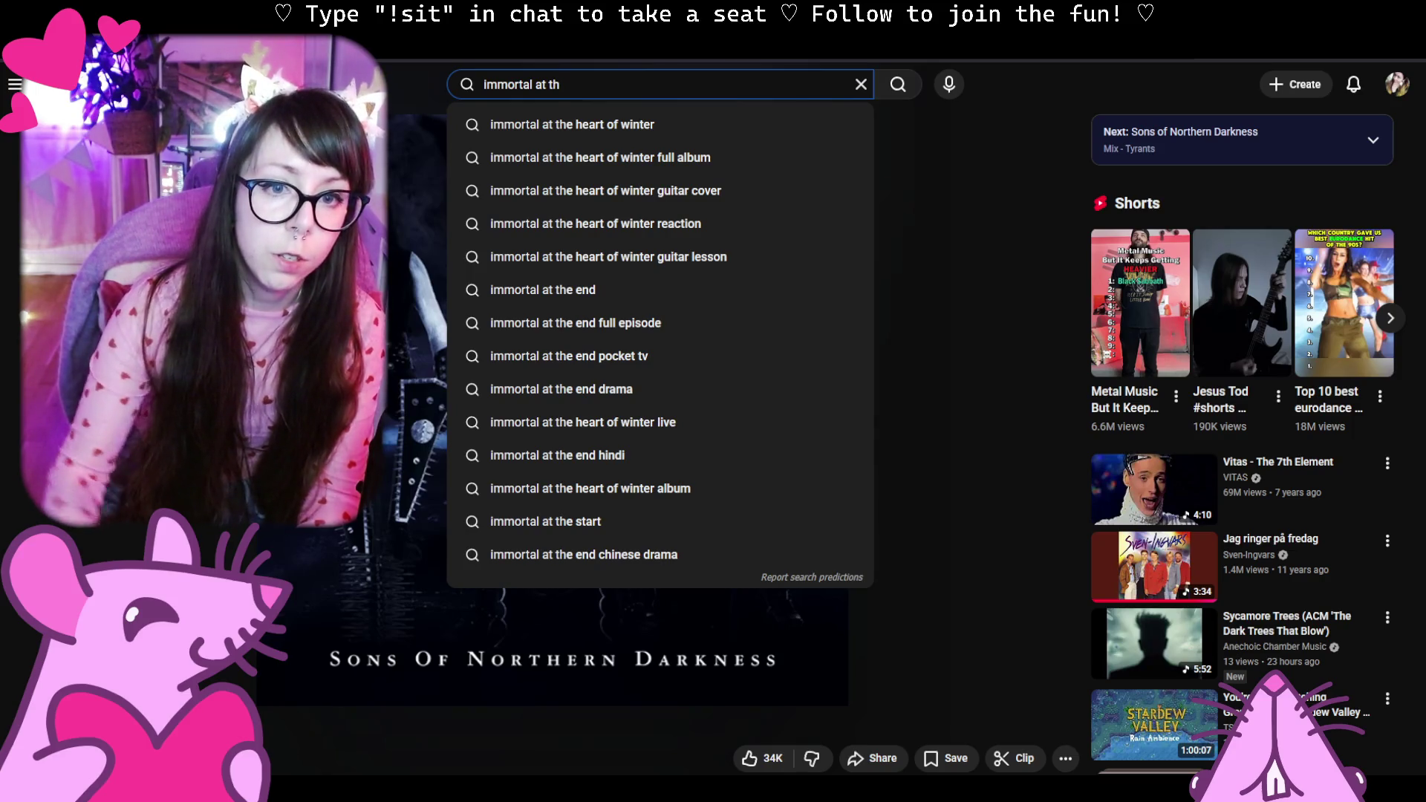
click(628, 125)
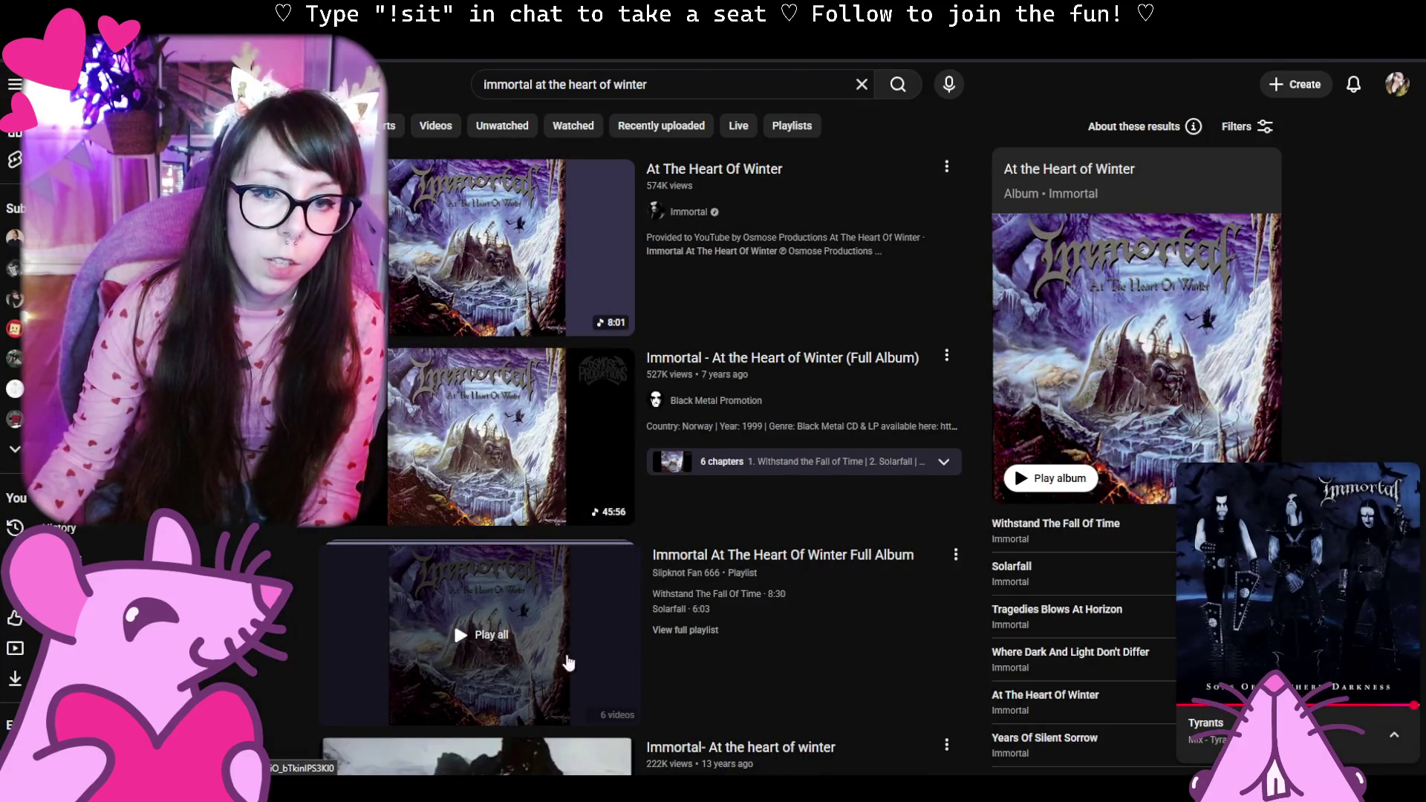
mouse_move(507, 436)
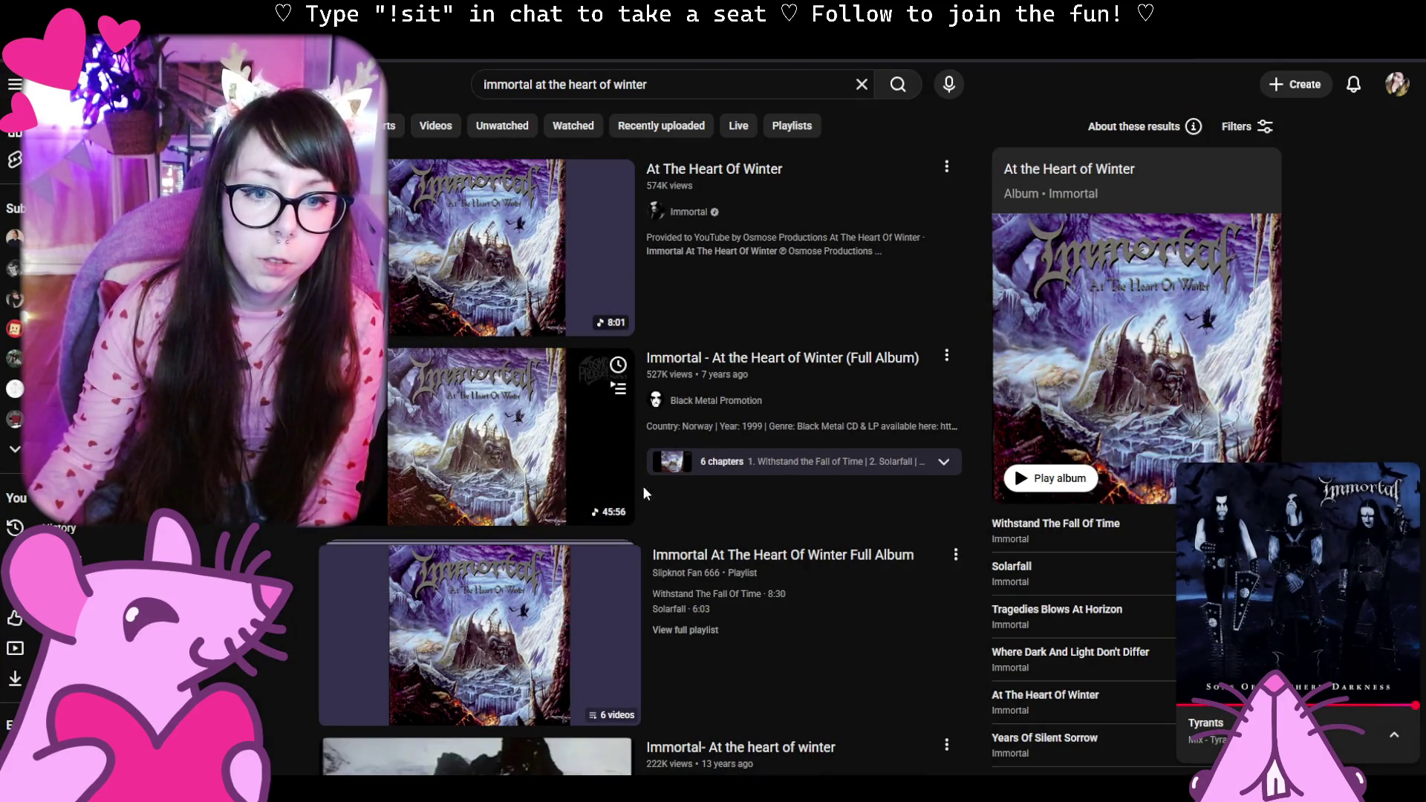
scroll(541, 450, down, 2)
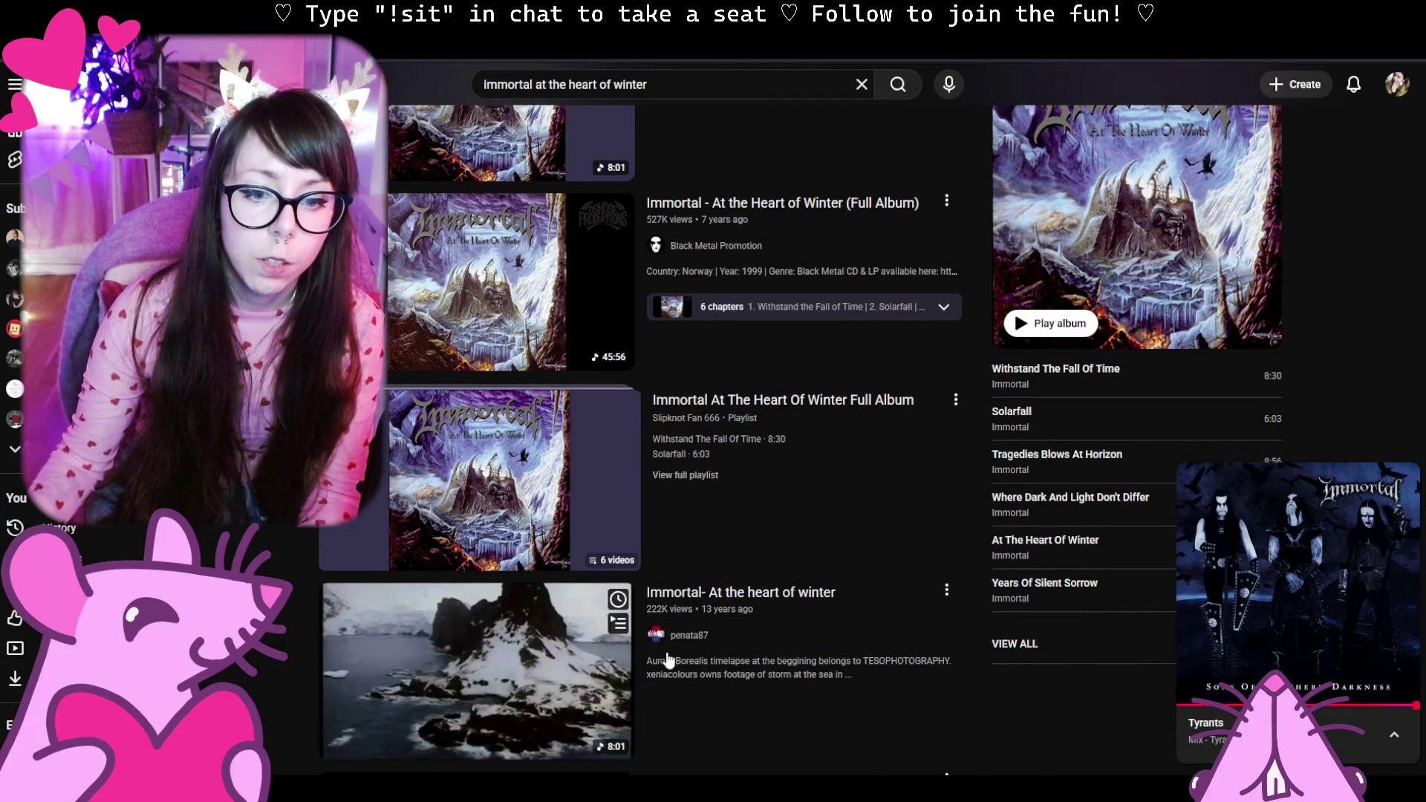
scroll(666, 651, down, 3)
scroll(666, 652, down, 3)
scroll(666, 659, down, 1)
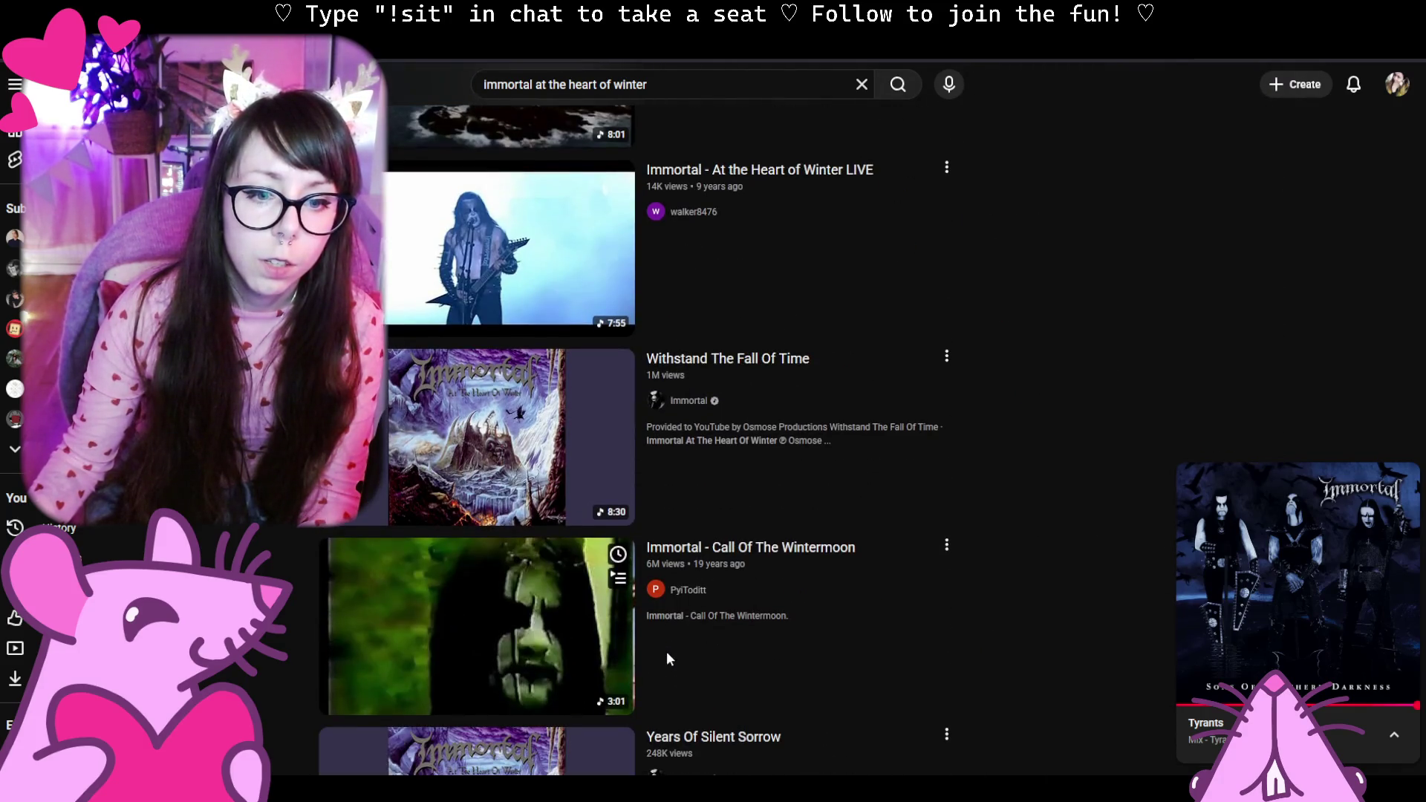
scroll(666, 660, down, 3)
scroll(666, 660, down, 2)
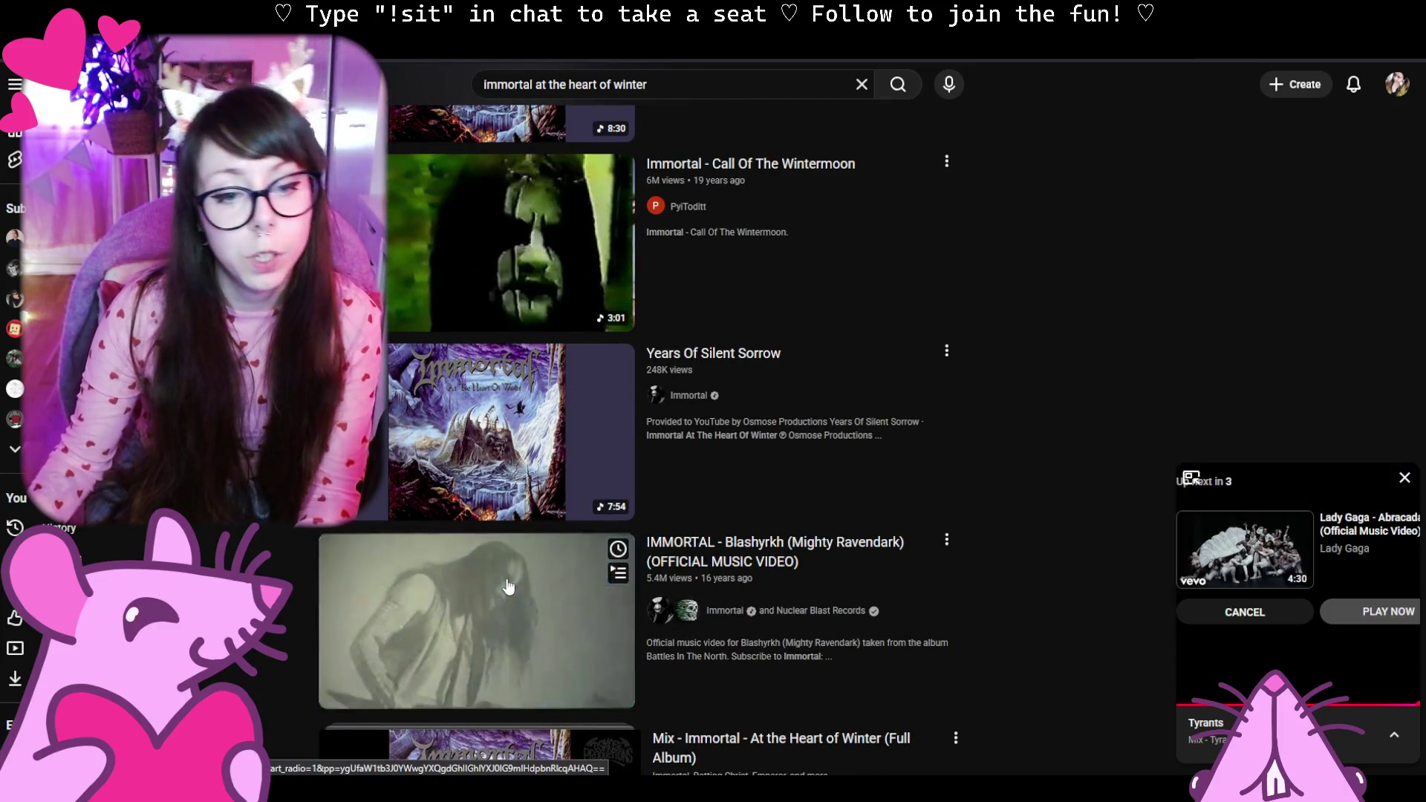
click(691, 674)
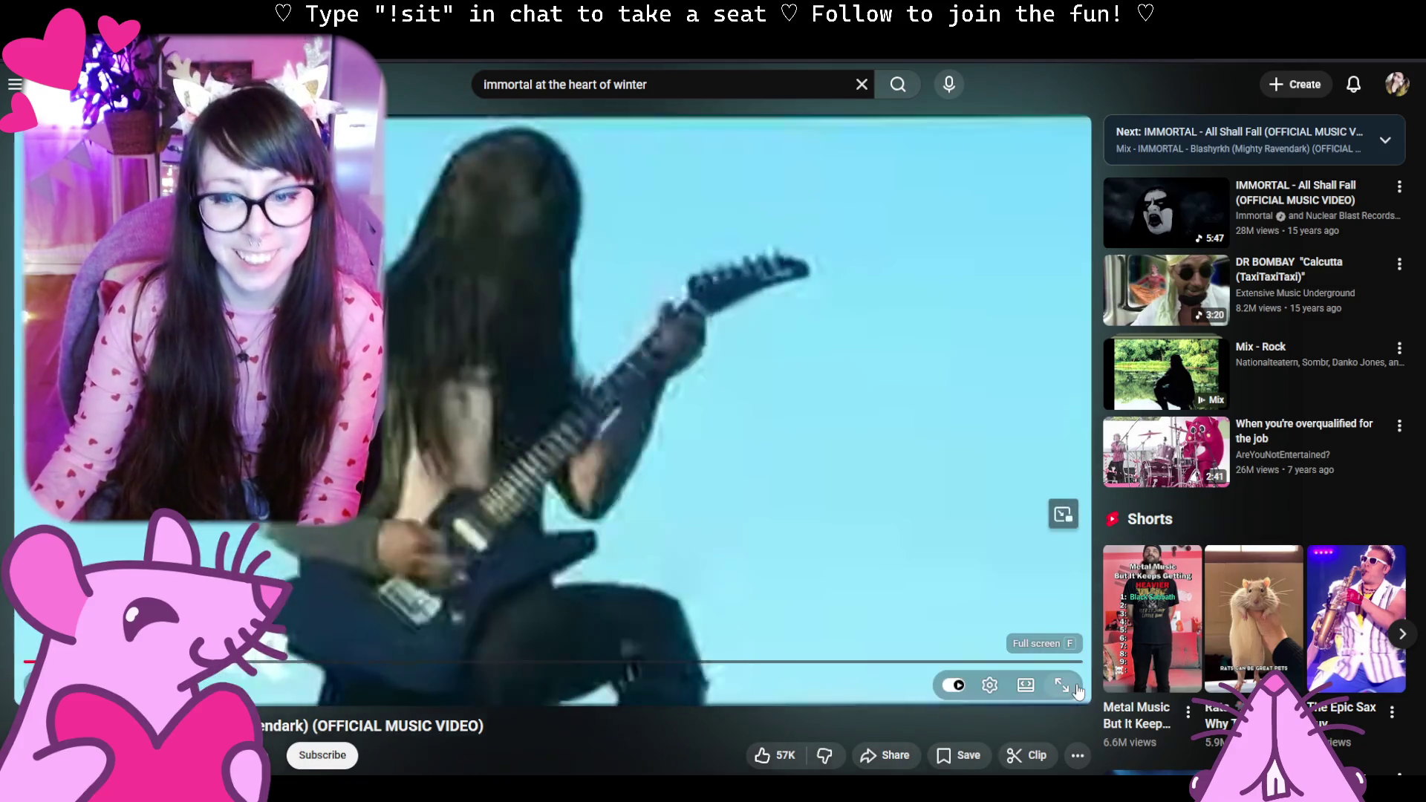
click(1062, 684)
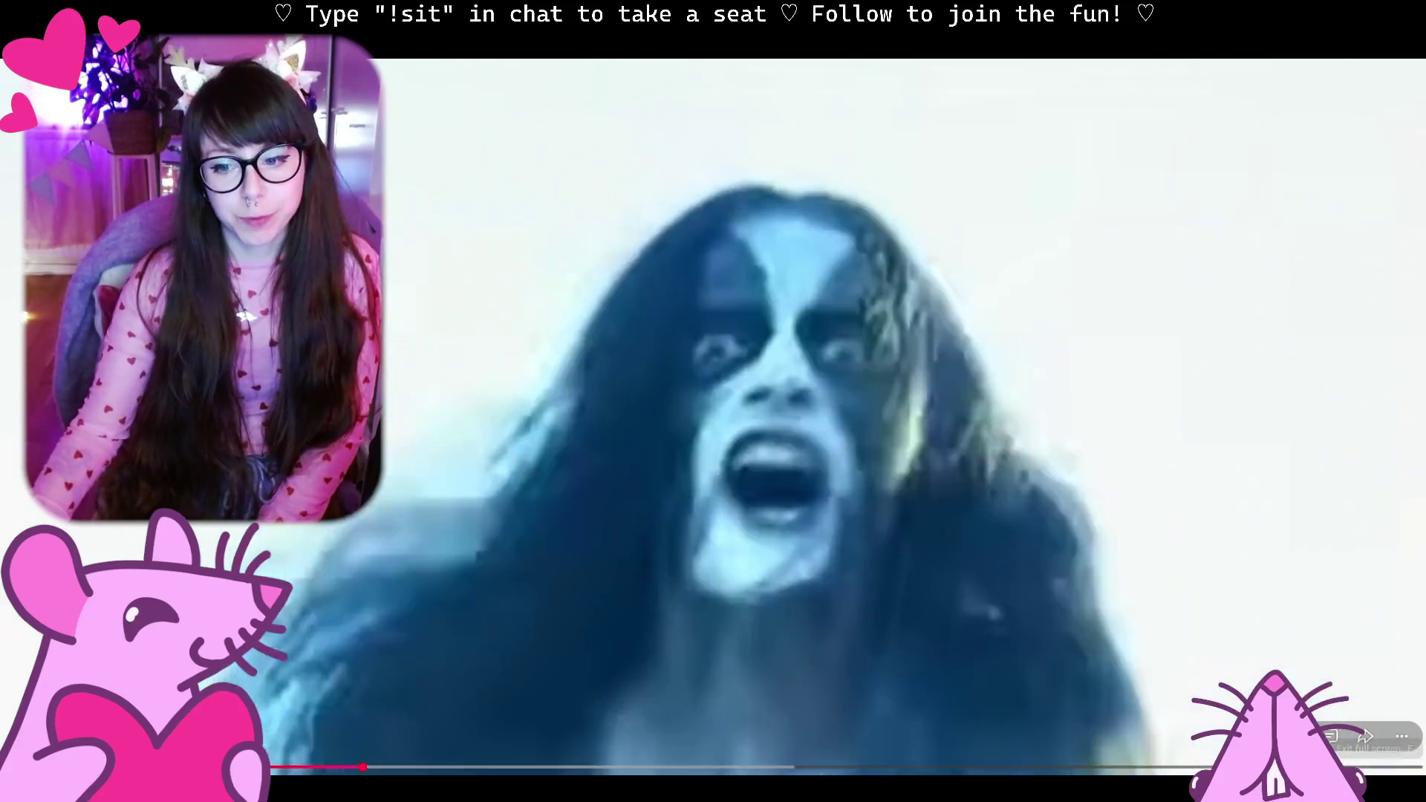
Leave full-screen playback of the Blashyrkh video with Escape.
key(Escape)
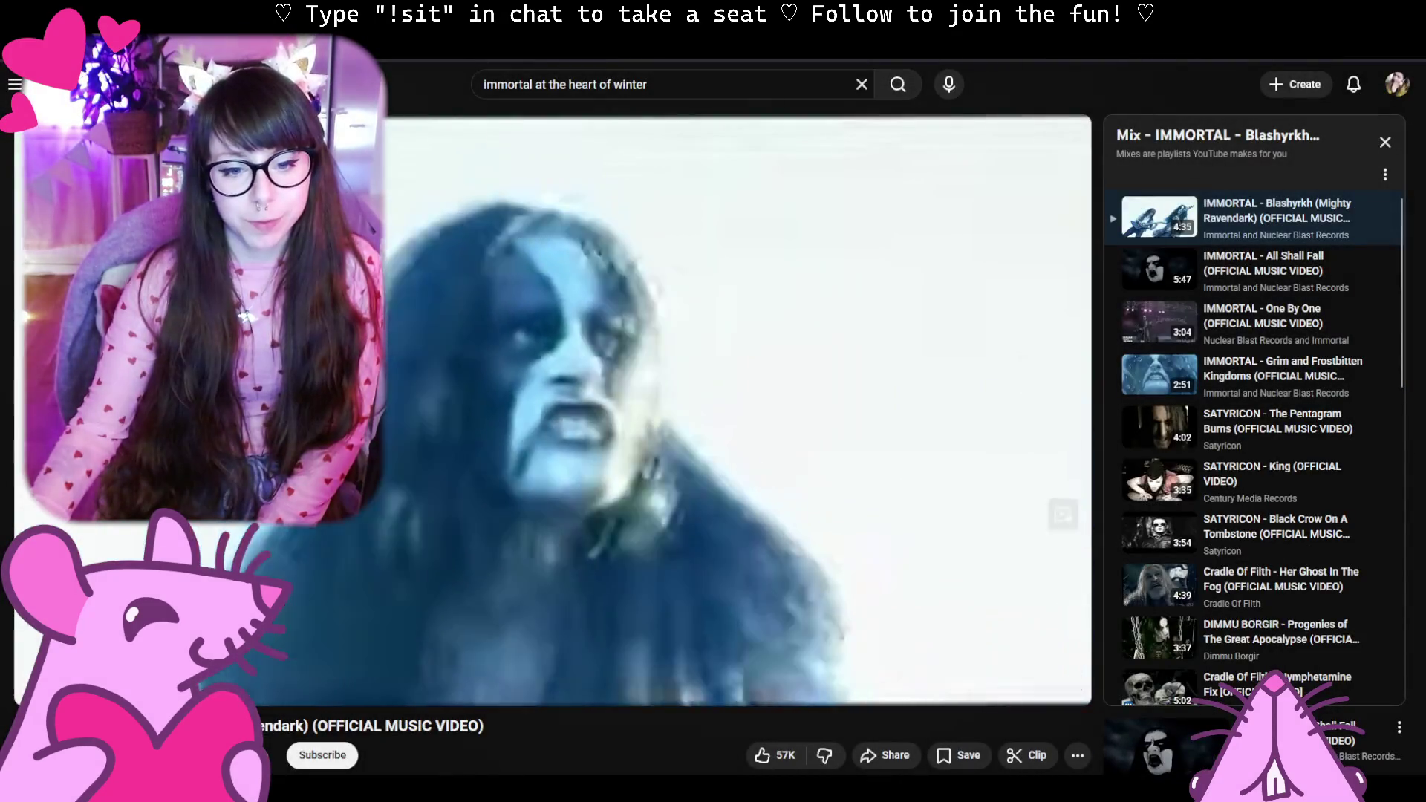
Switch through Krita to the browser and run a web search for 'down2jam'.
key(alt+Tab)
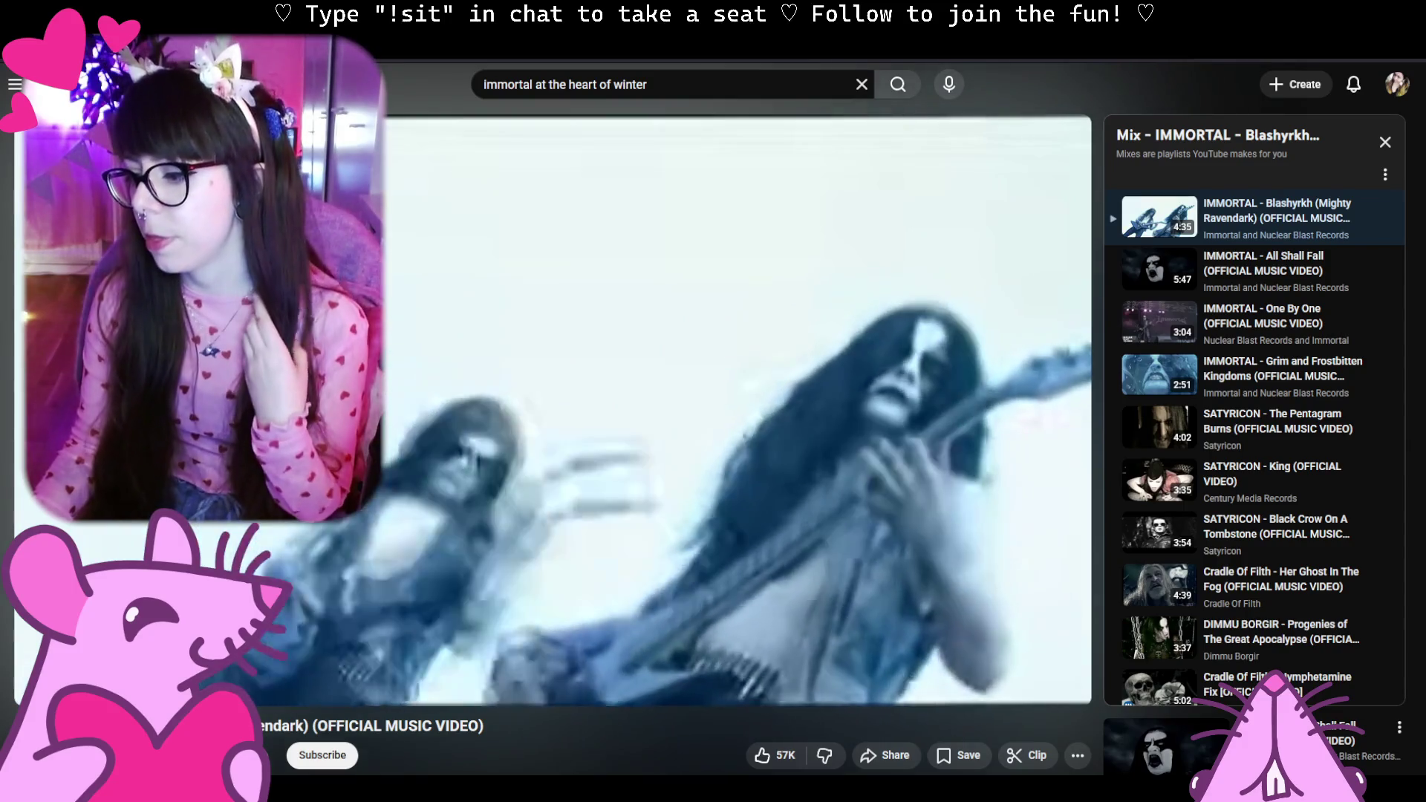
key(ctrl+Tab)
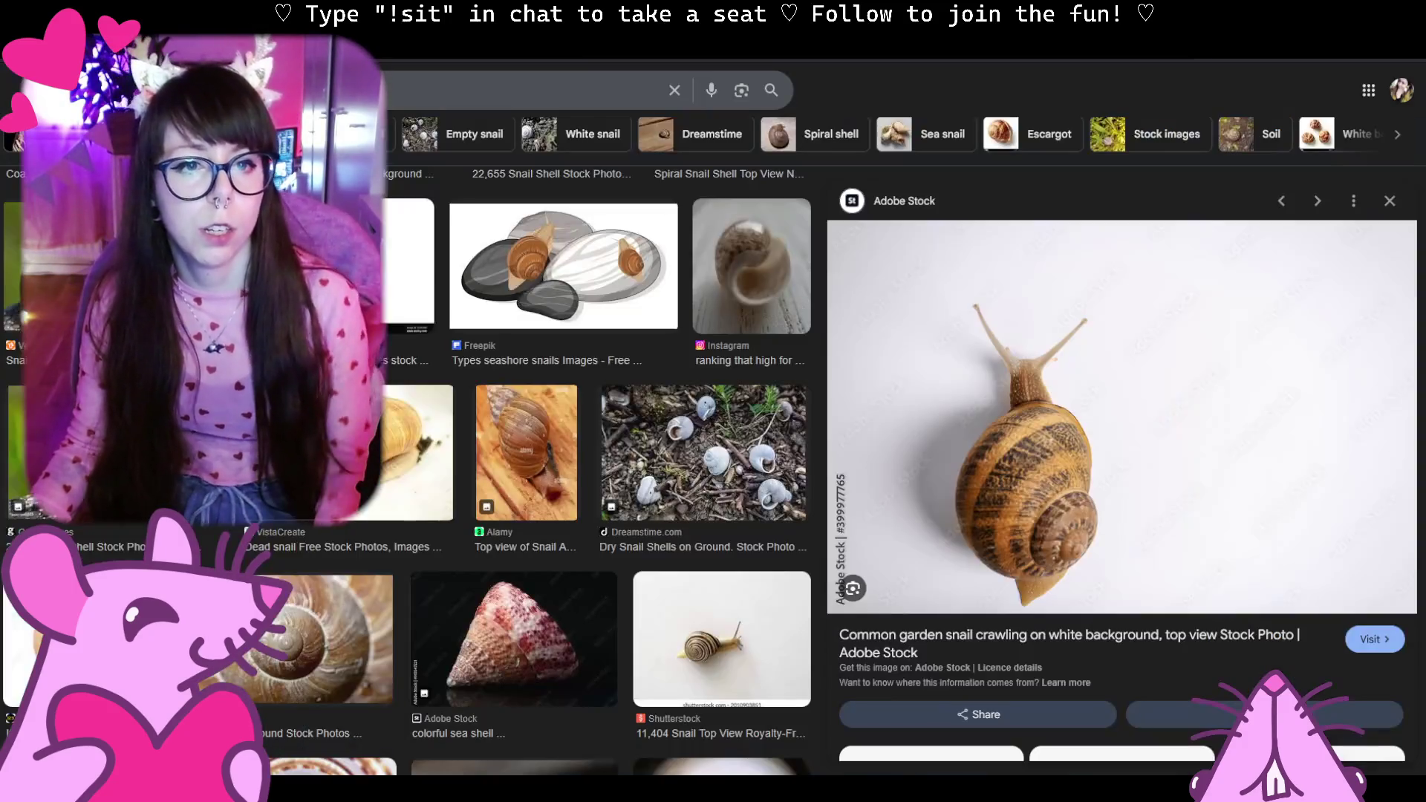
key(ctrl+l)
text(down2jam)
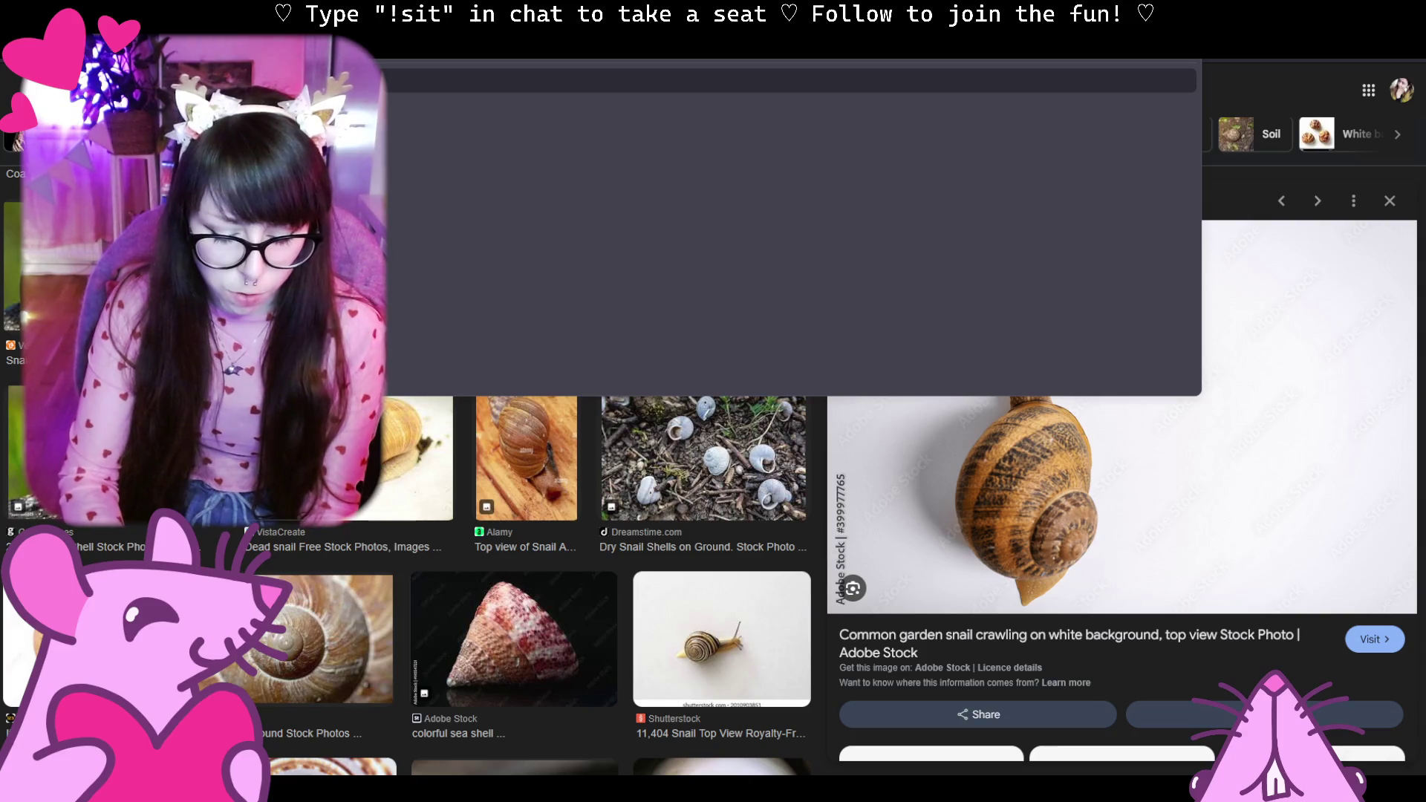
key(Return)
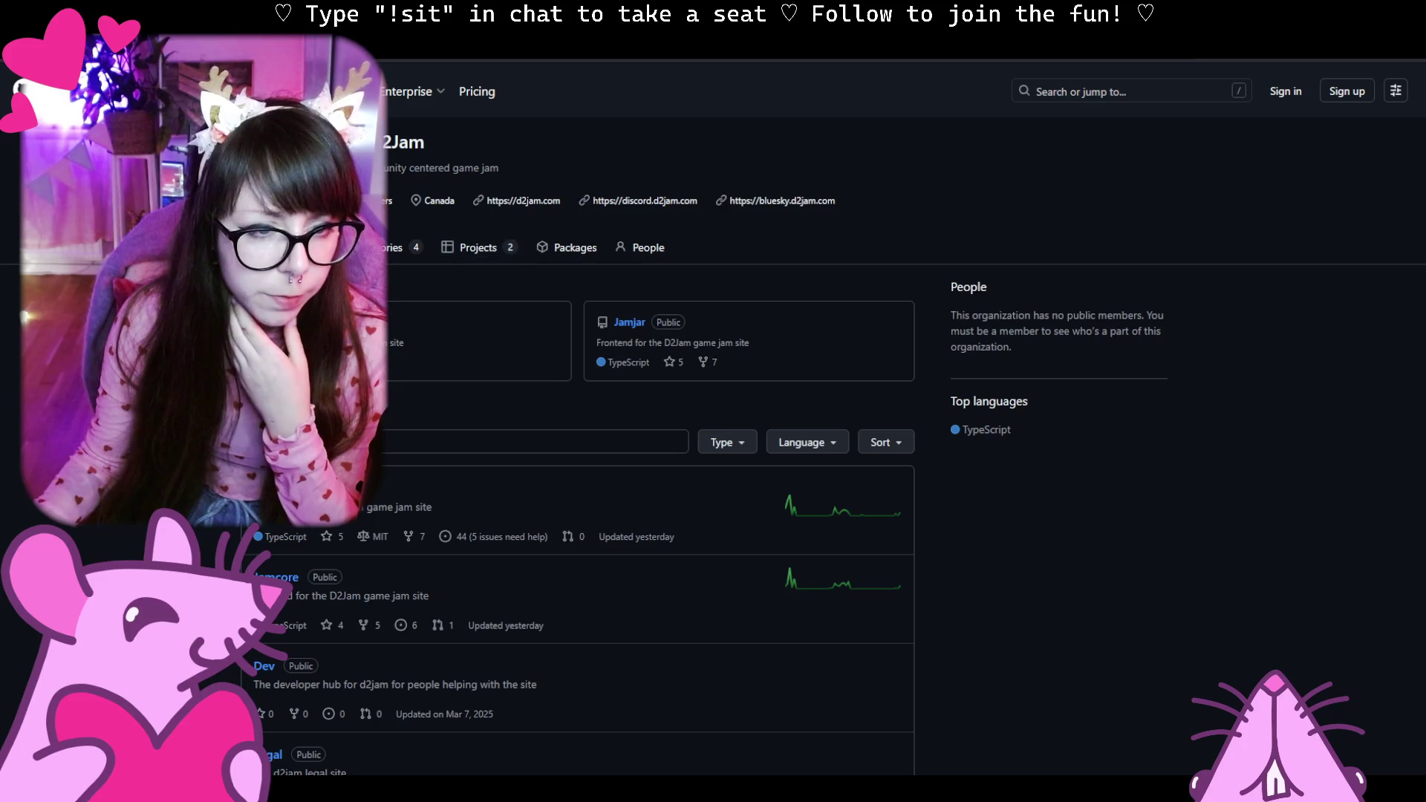
Go back to the Down2Jam search results and open the official Down2Jam website.
key(alt+Left)
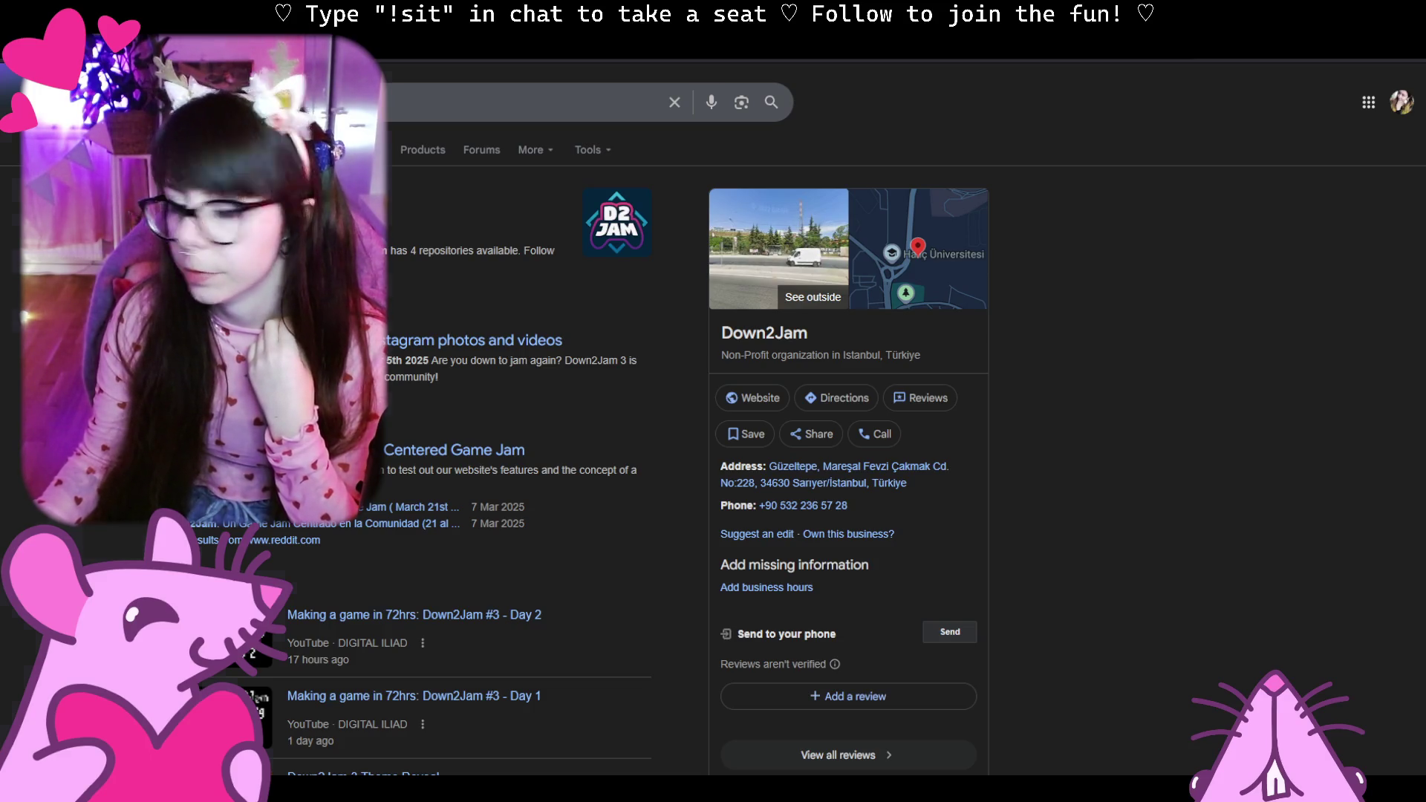
click(279, 211)
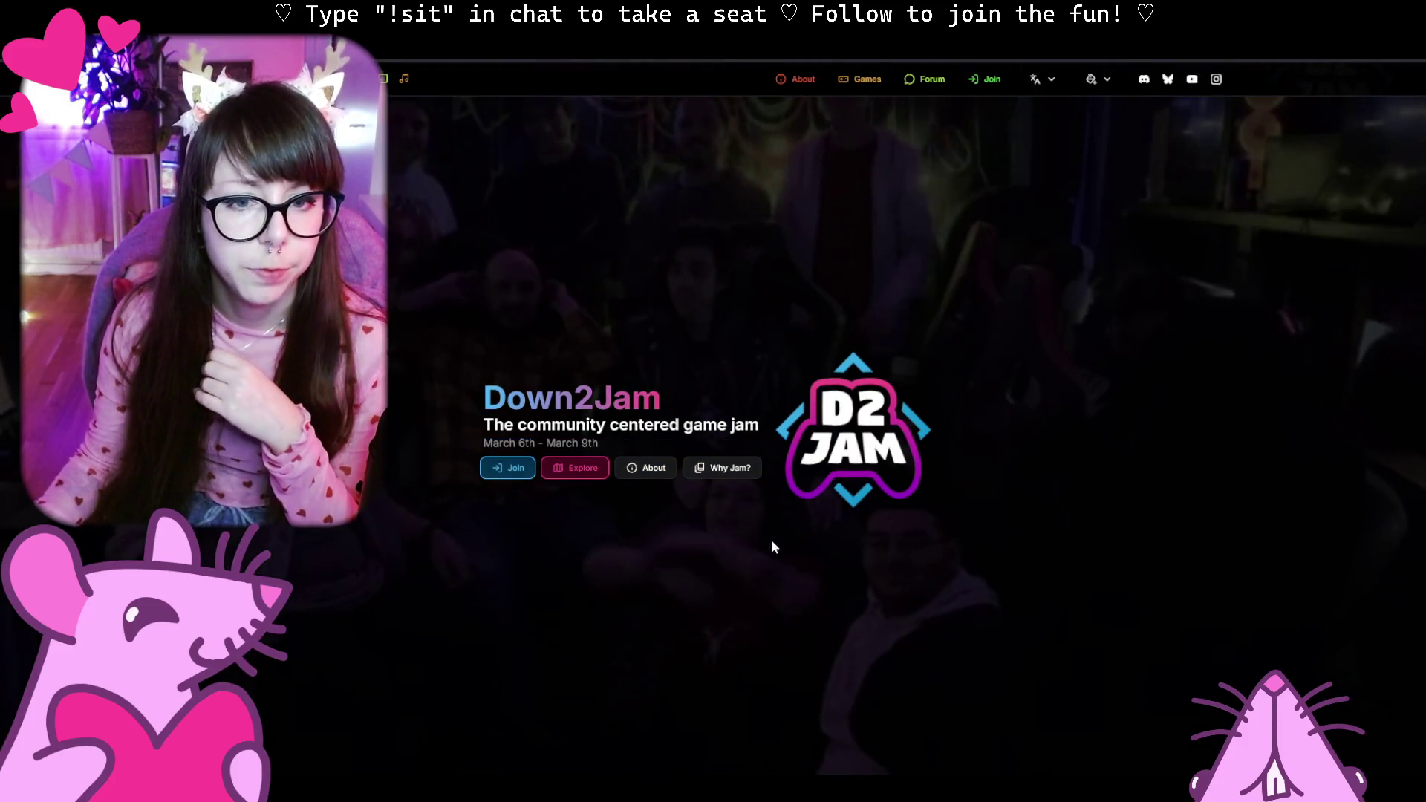
Open the Join sign-up form from the Down2Jam landing page.
click(507, 469)
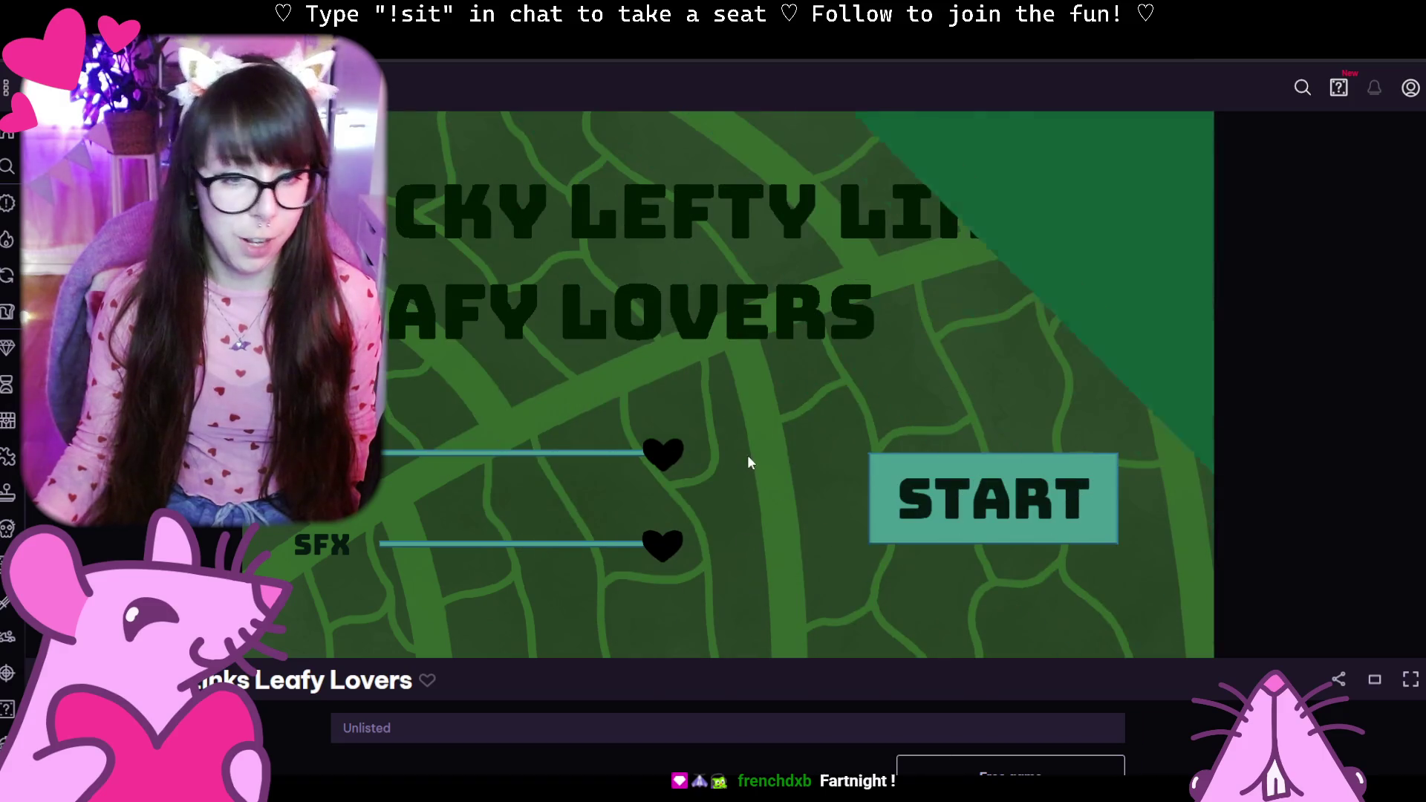
Start a round, steer the purple snail across the leaf, then reload the game page.
click(1011, 537)
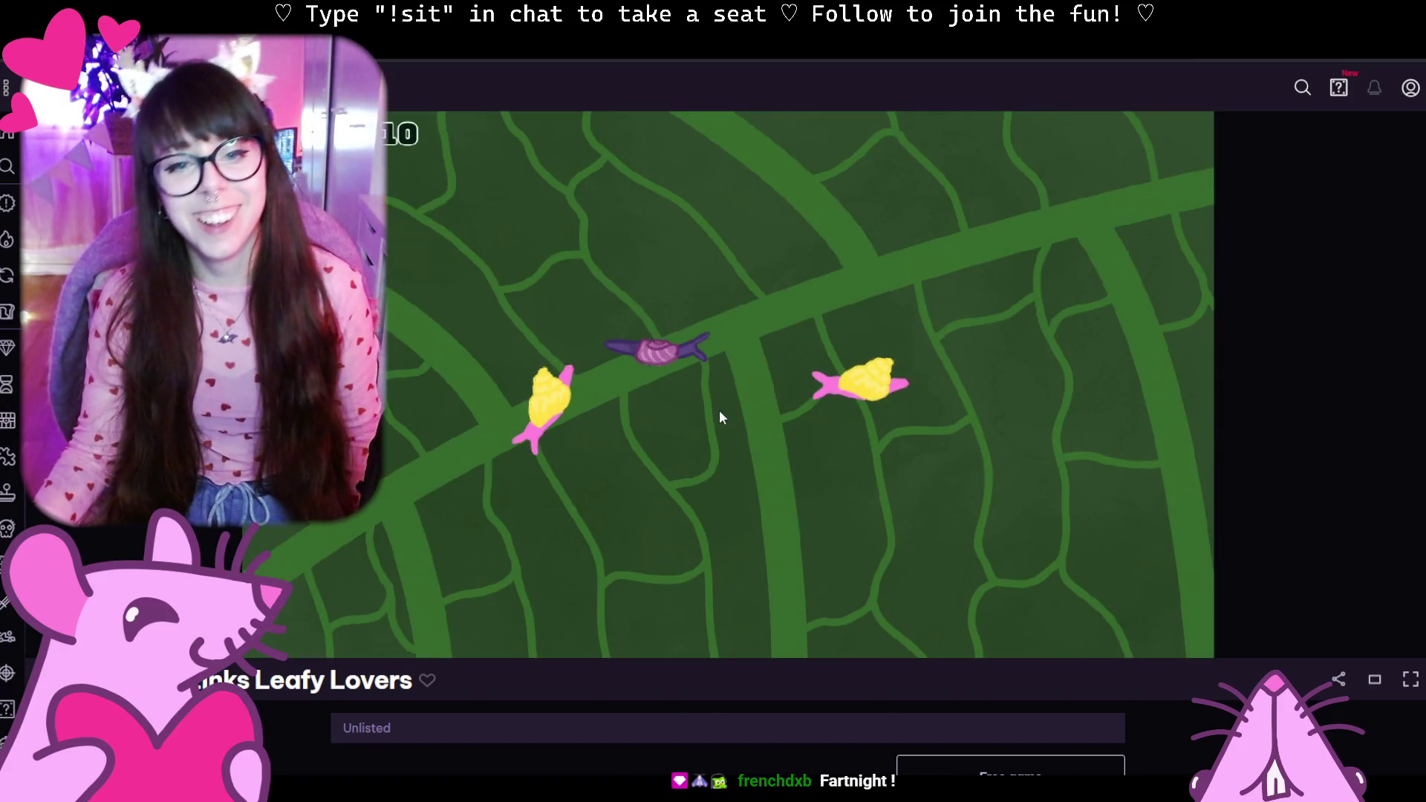
click(700, 406)
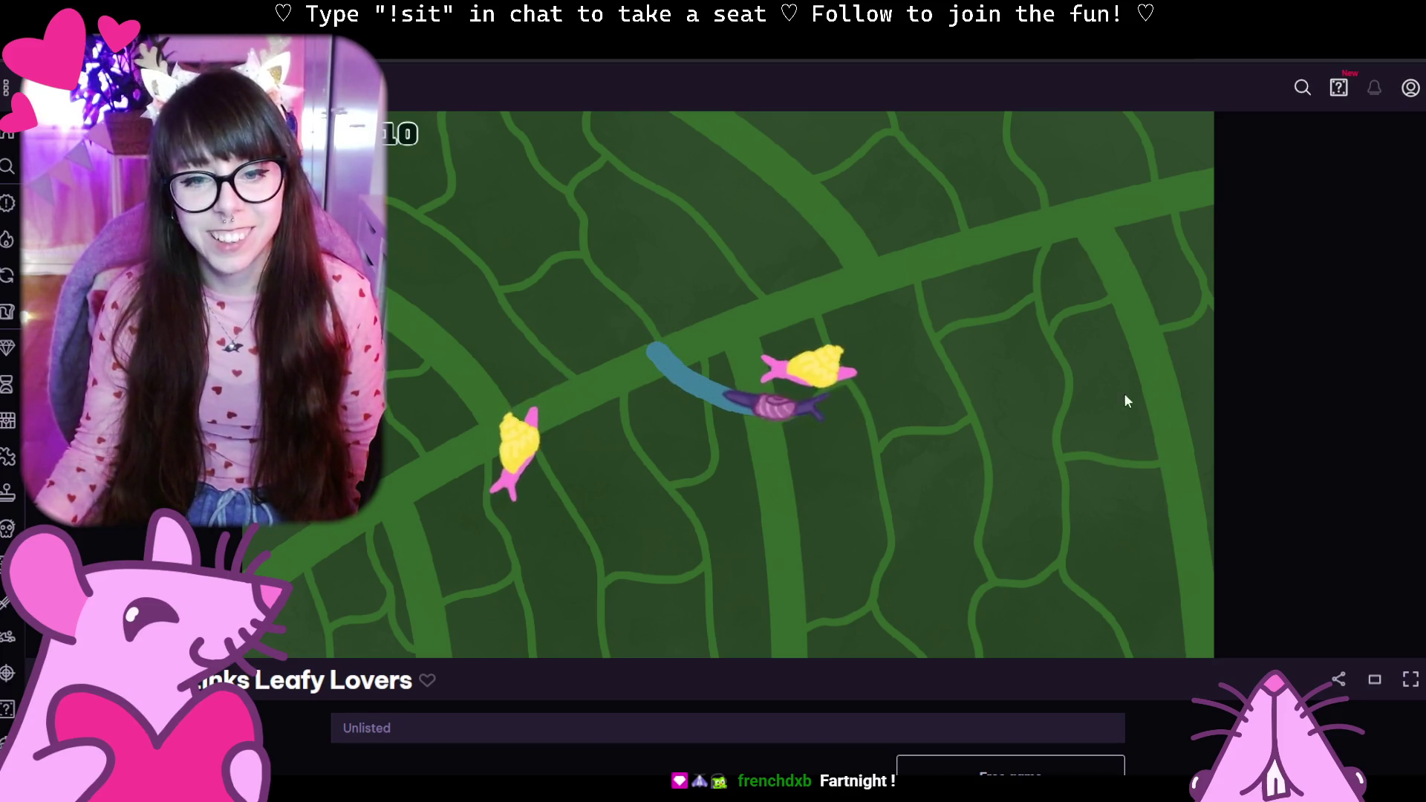
click(1062, 170)
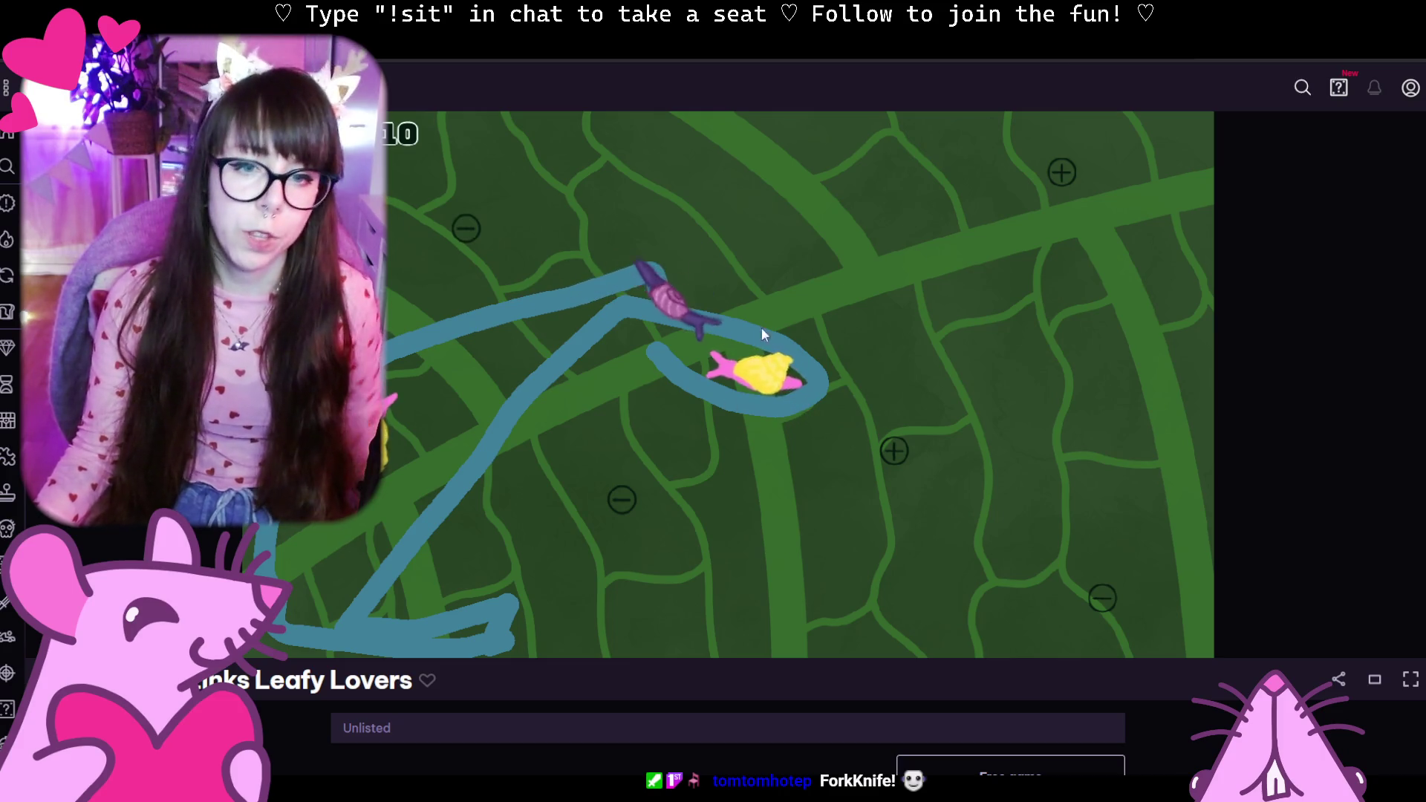
key(ctrl+l)
key(Return)
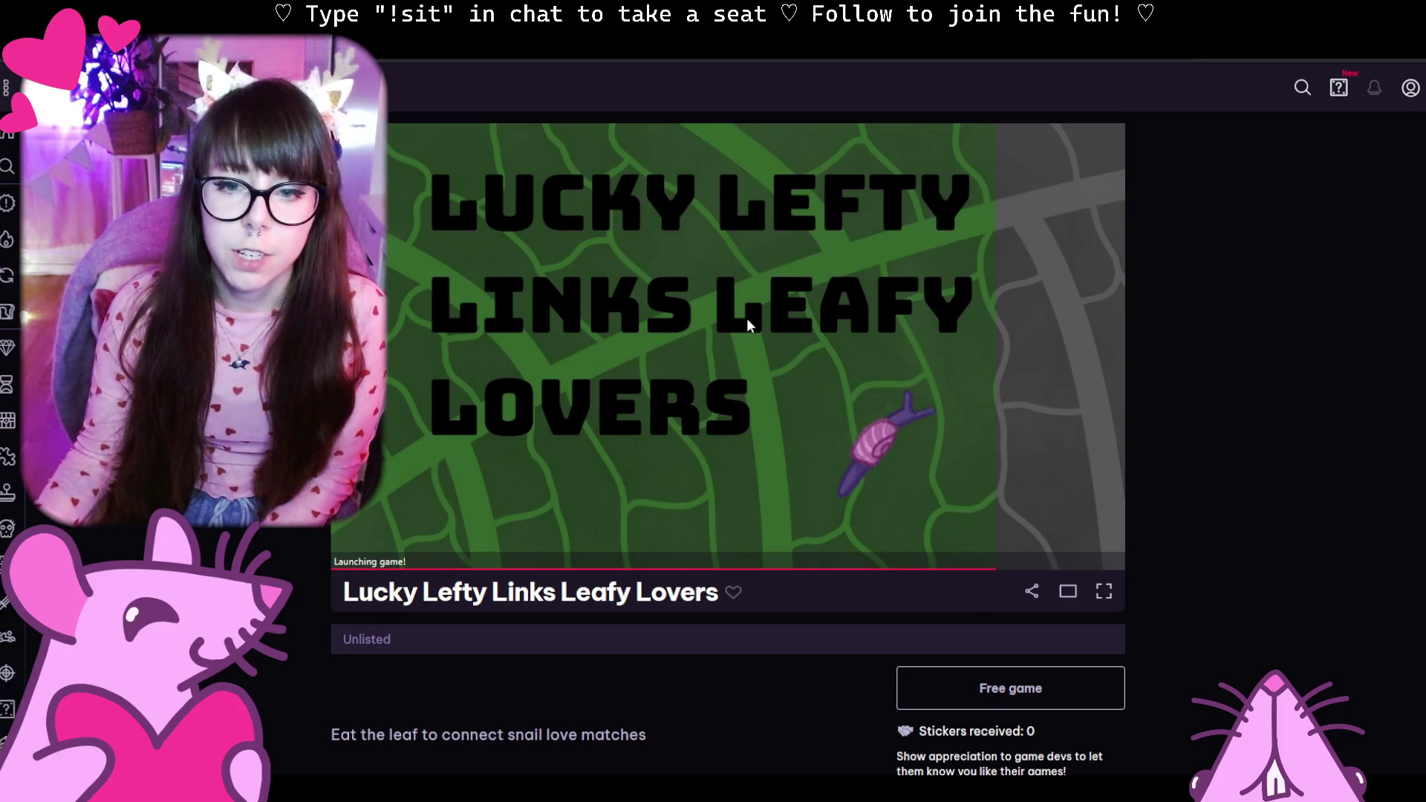
Dismiss the Snouse Games splash, start level 1, and restart after the LOVE LOST screen.
click(702, 318)
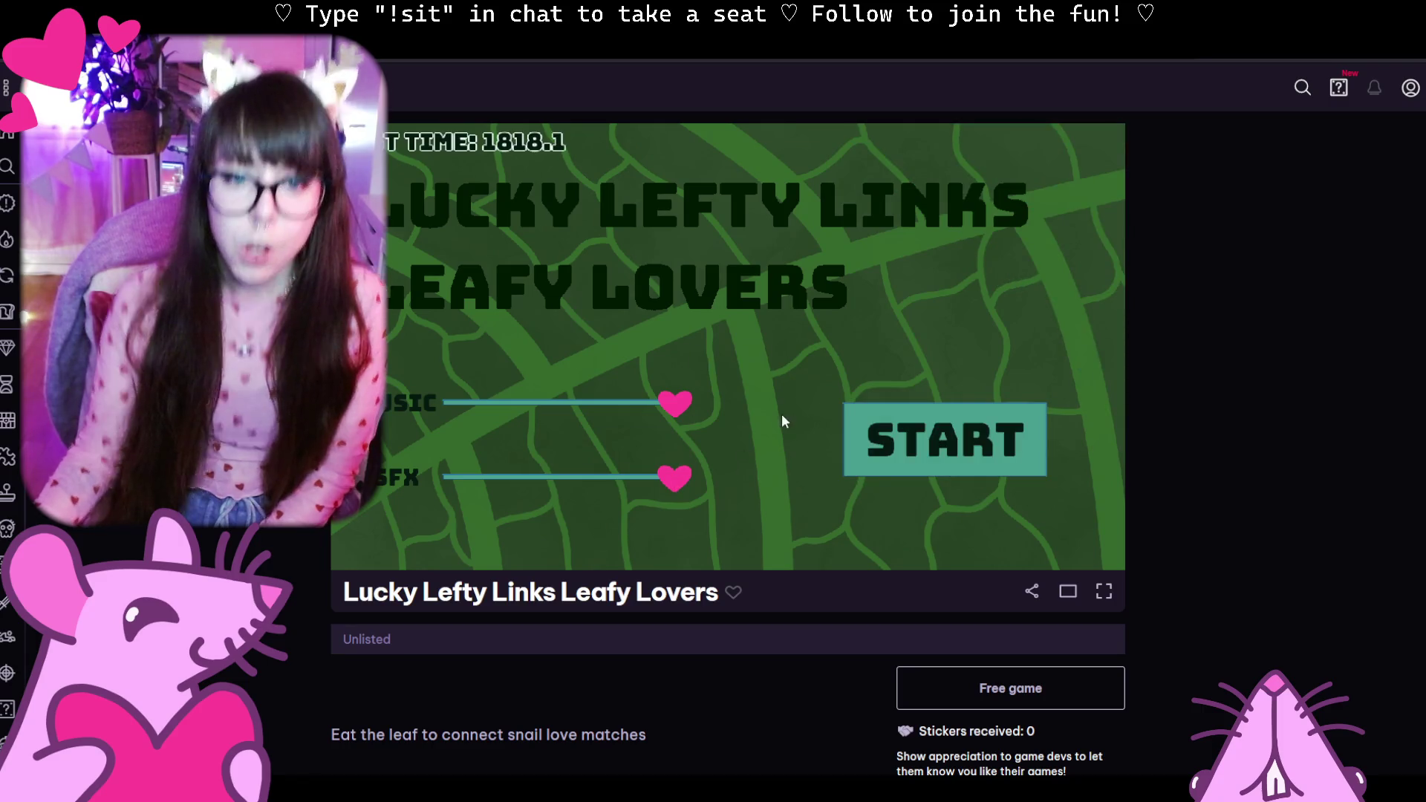
click(945, 454)
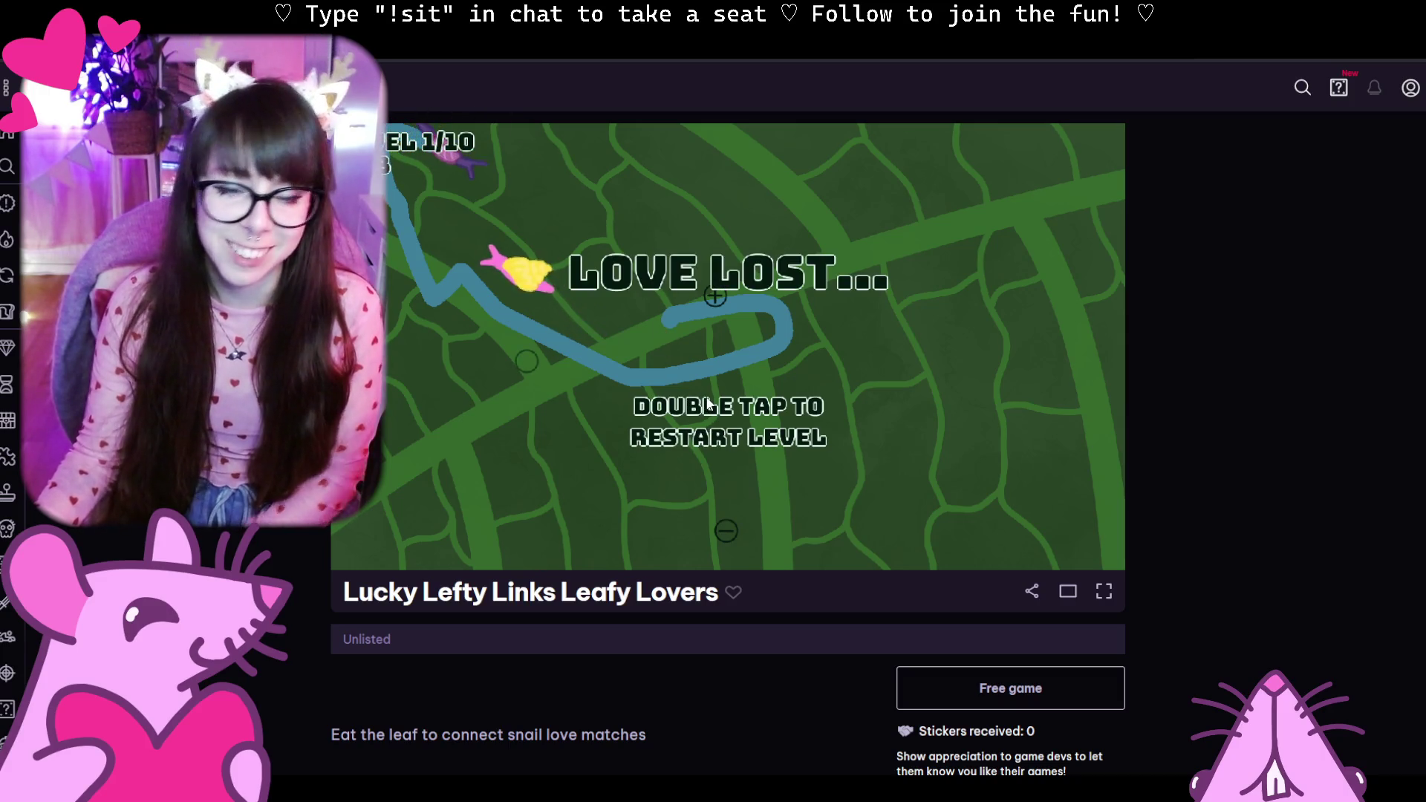
double_click(784, 430)
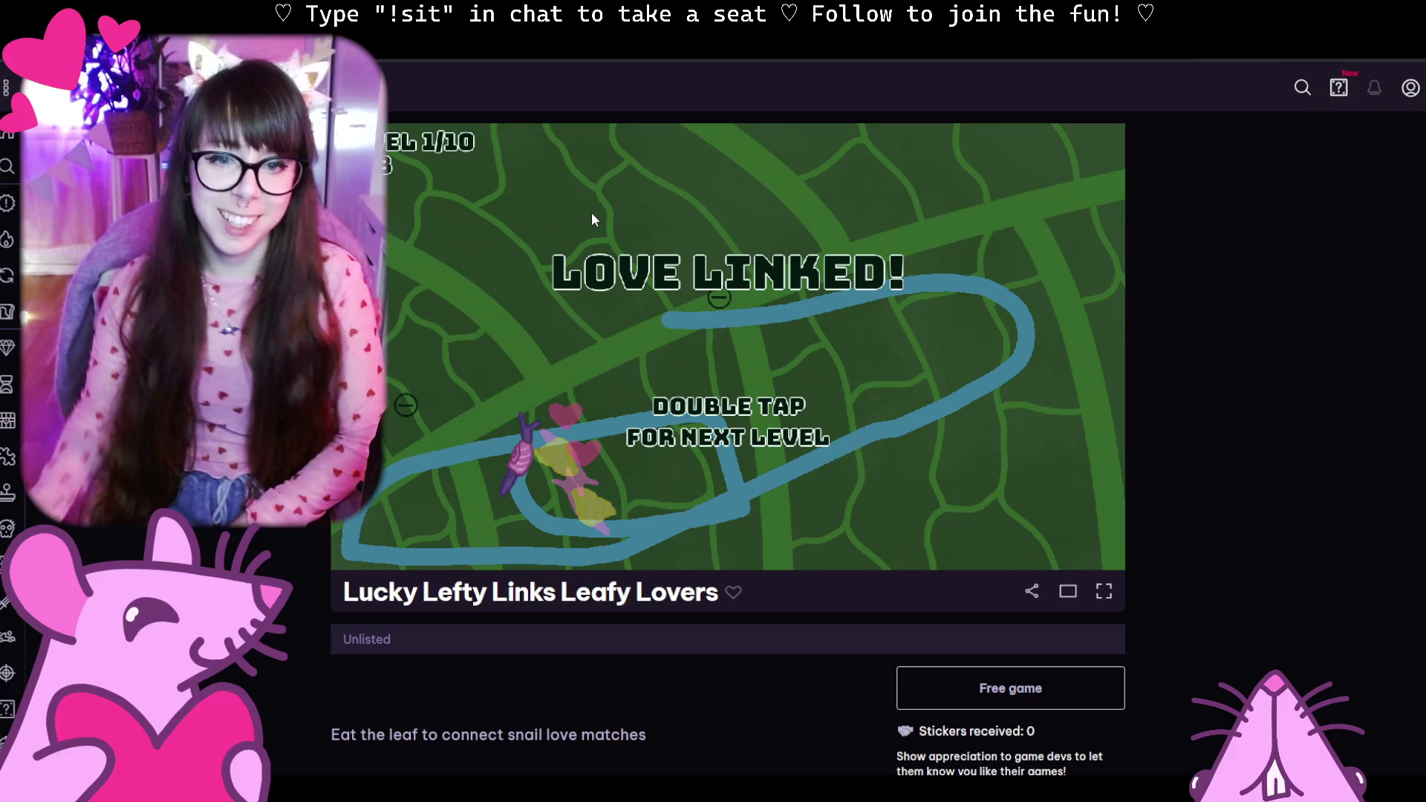
Switch the completed Leafy Lovers level to fill the whole screen.
click(1103, 592)
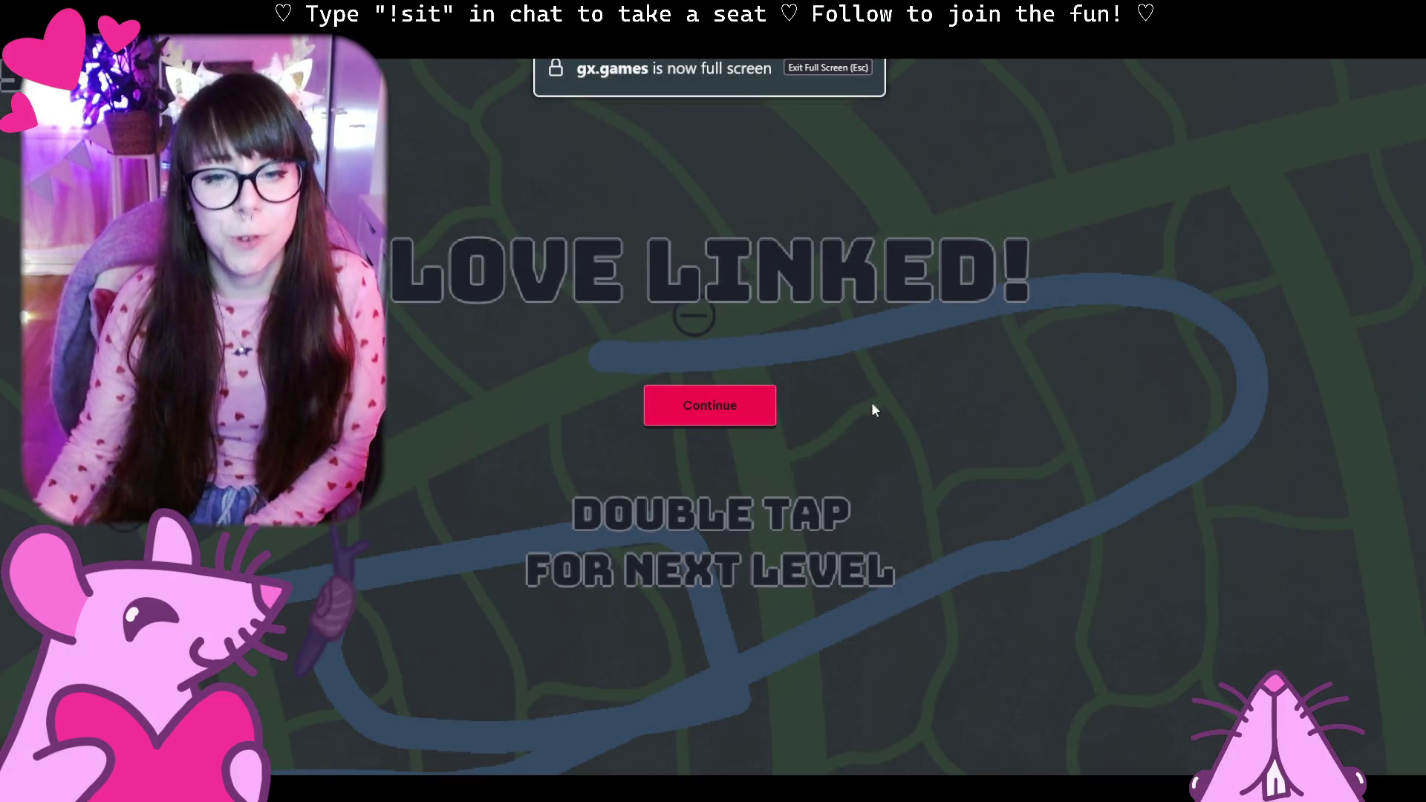
Continue past the fullscreen prompt so LOVE LINKED! shows at full brightness.
click(758, 418)
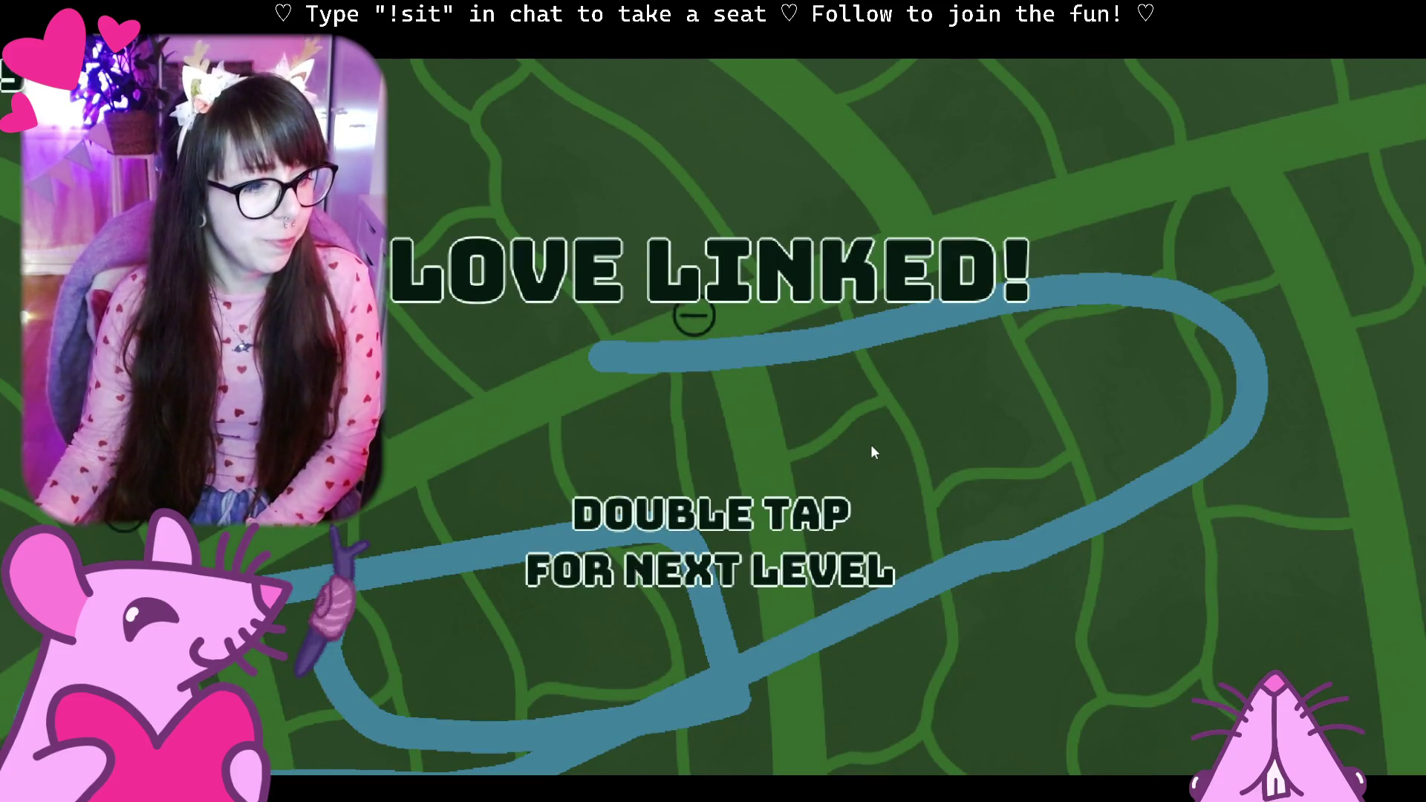
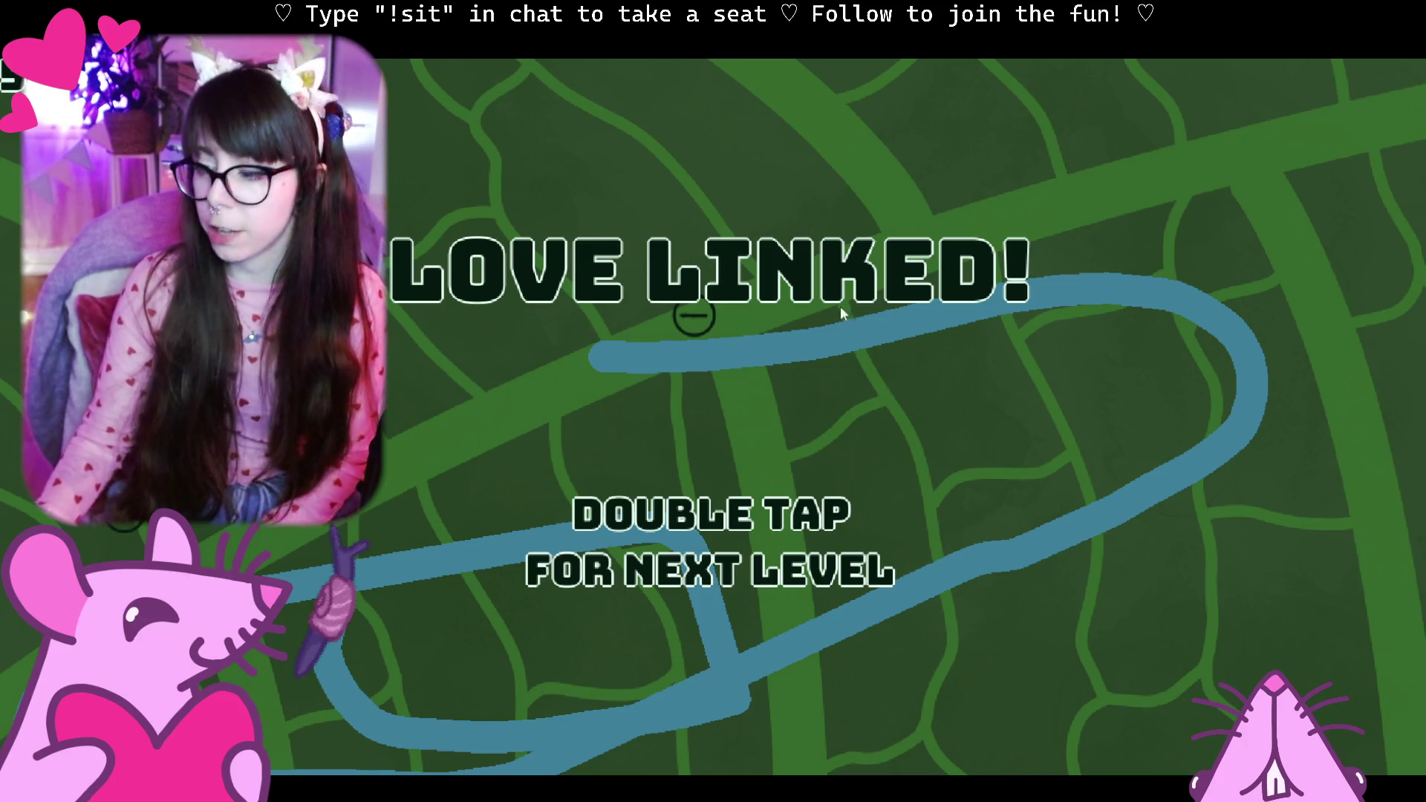
Leave Love Linked's fullscreen view with Escape after winning the first level.
key(Escape)
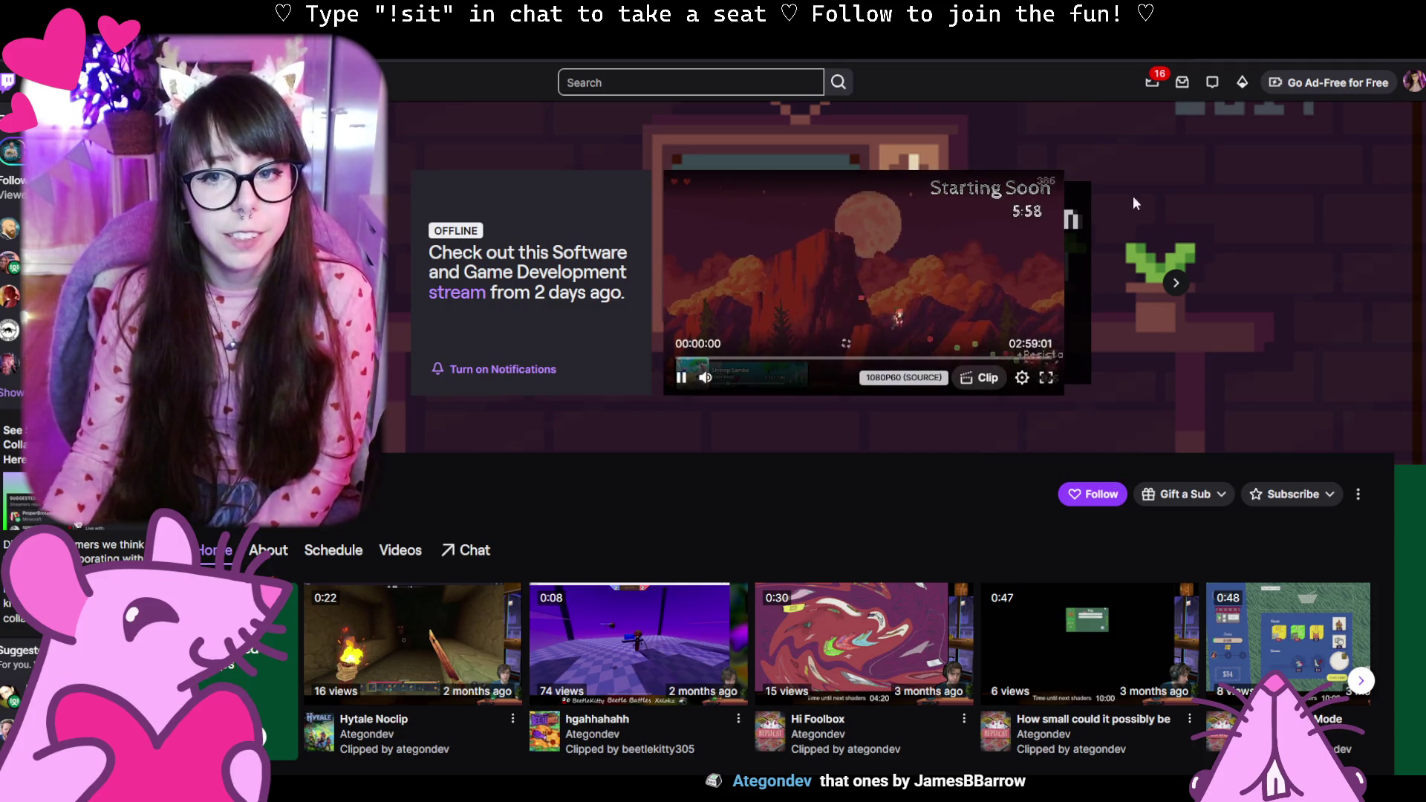
scroll(888, 446, down, 3)
scroll(888, 447, up, 1)
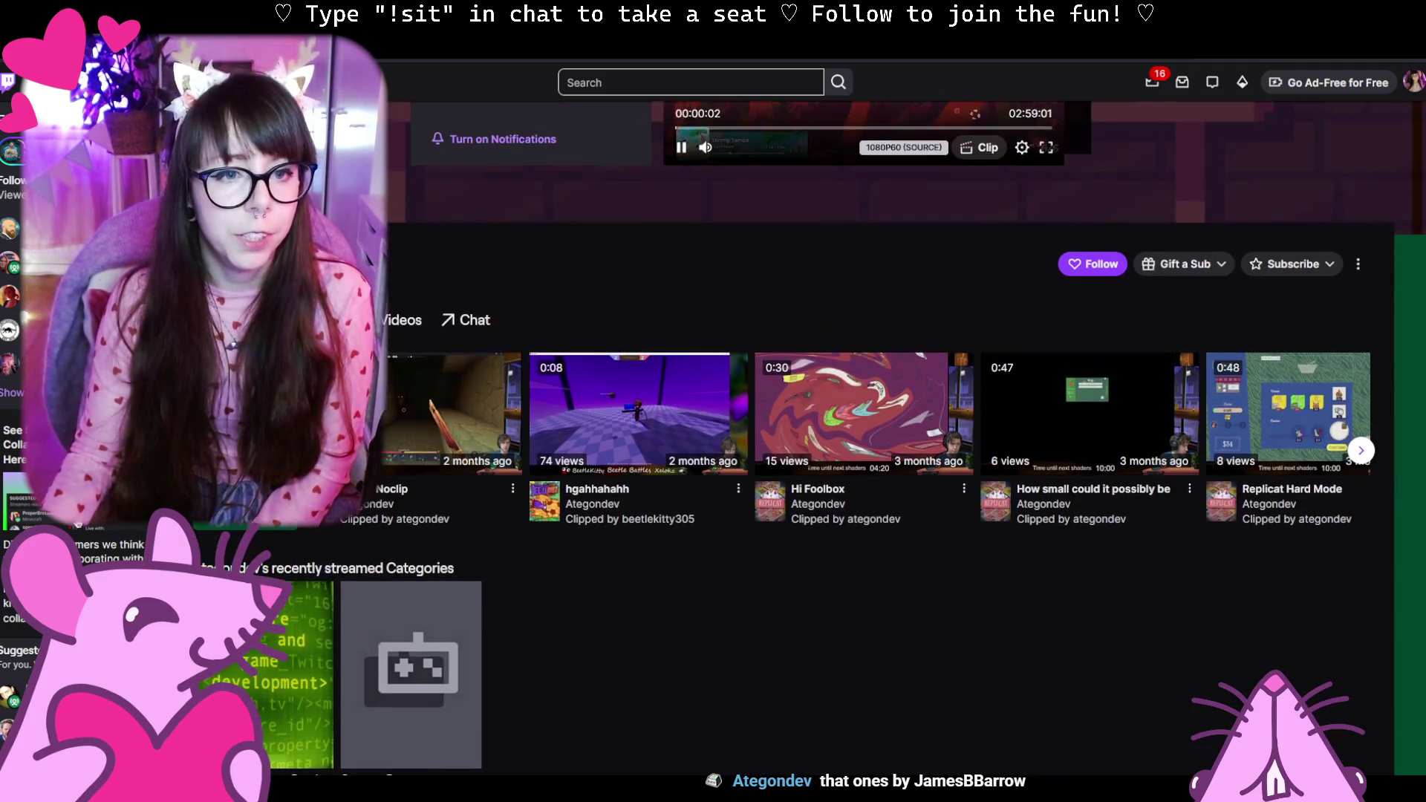
Show Ategondev's About information and follow the channel.
click(251, 320)
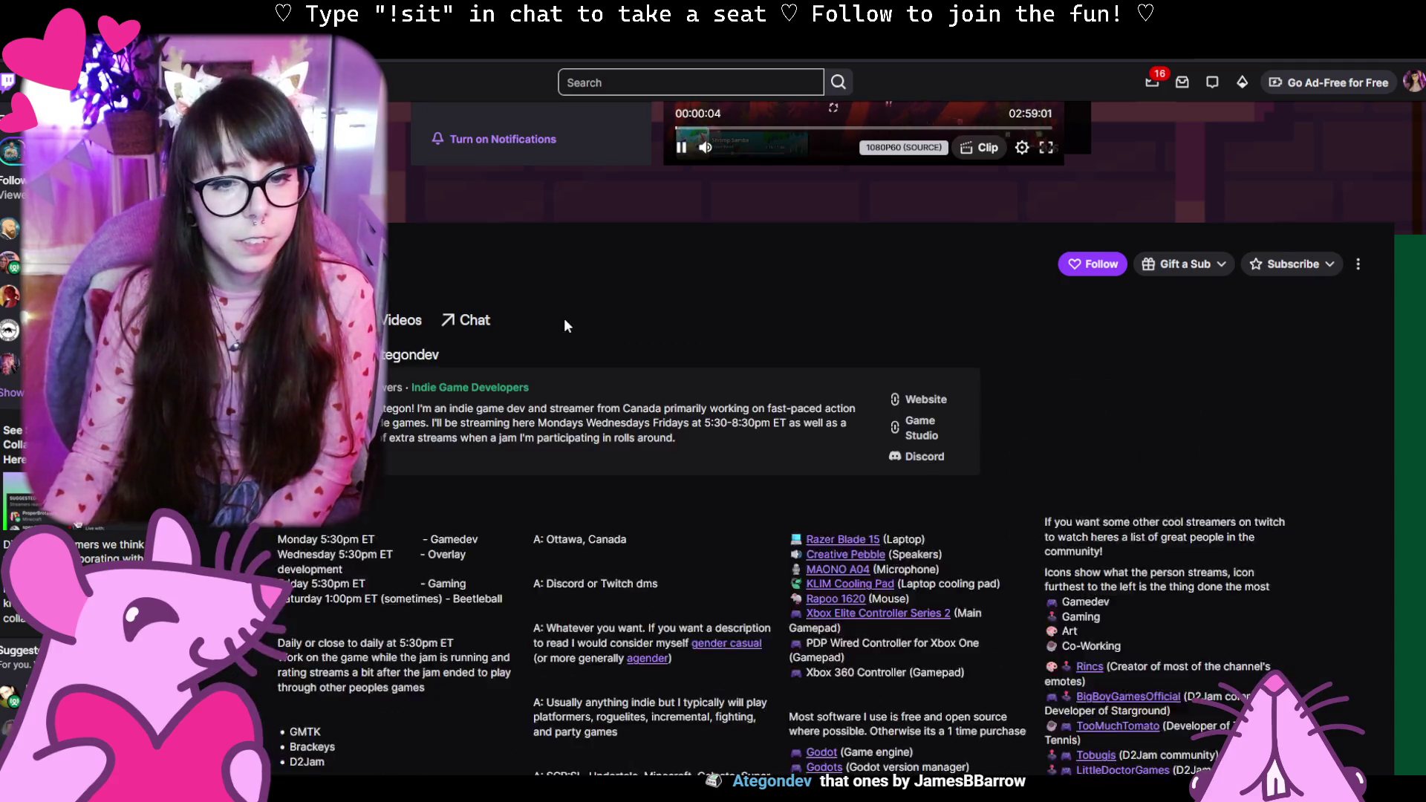
click(1105, 263)
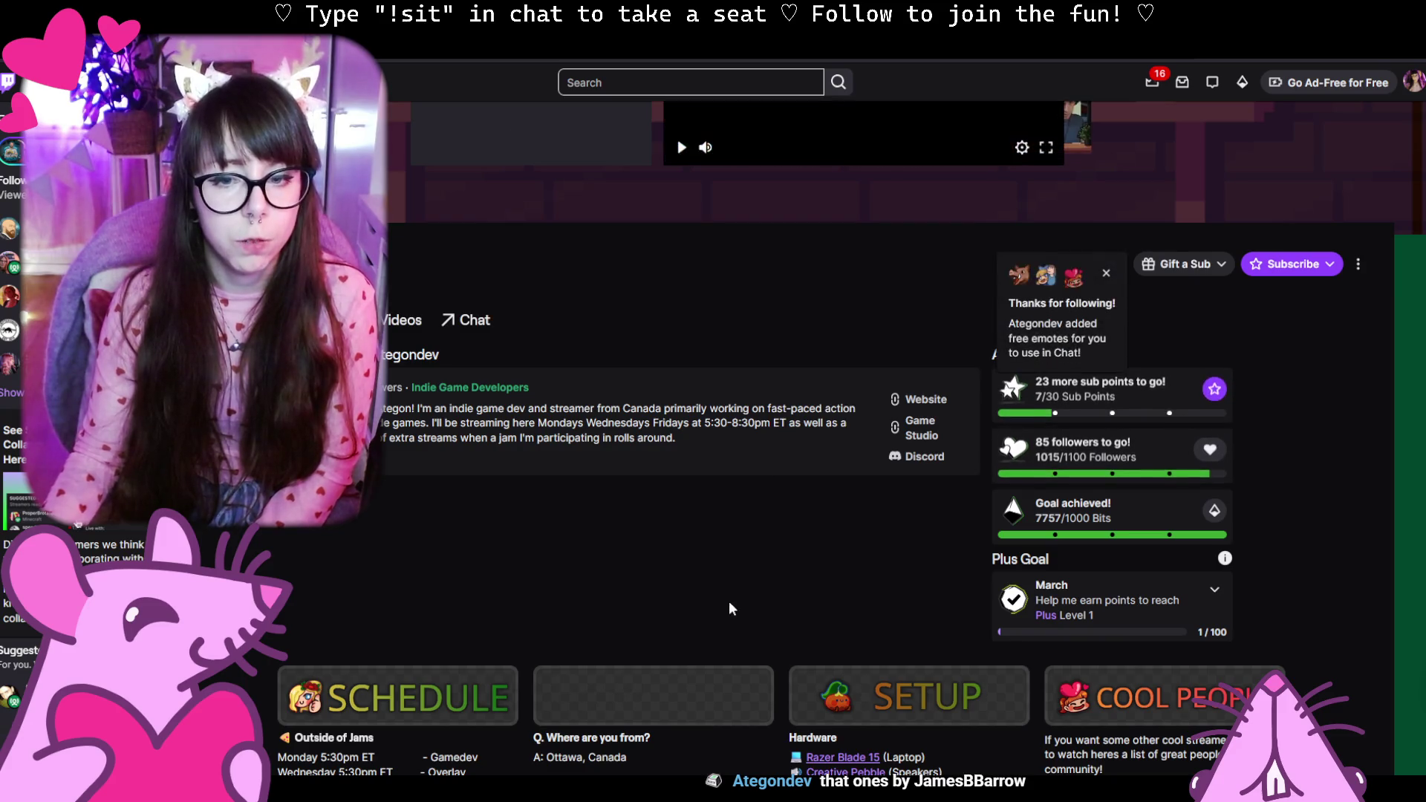
scroll(754, 556, up, 1)
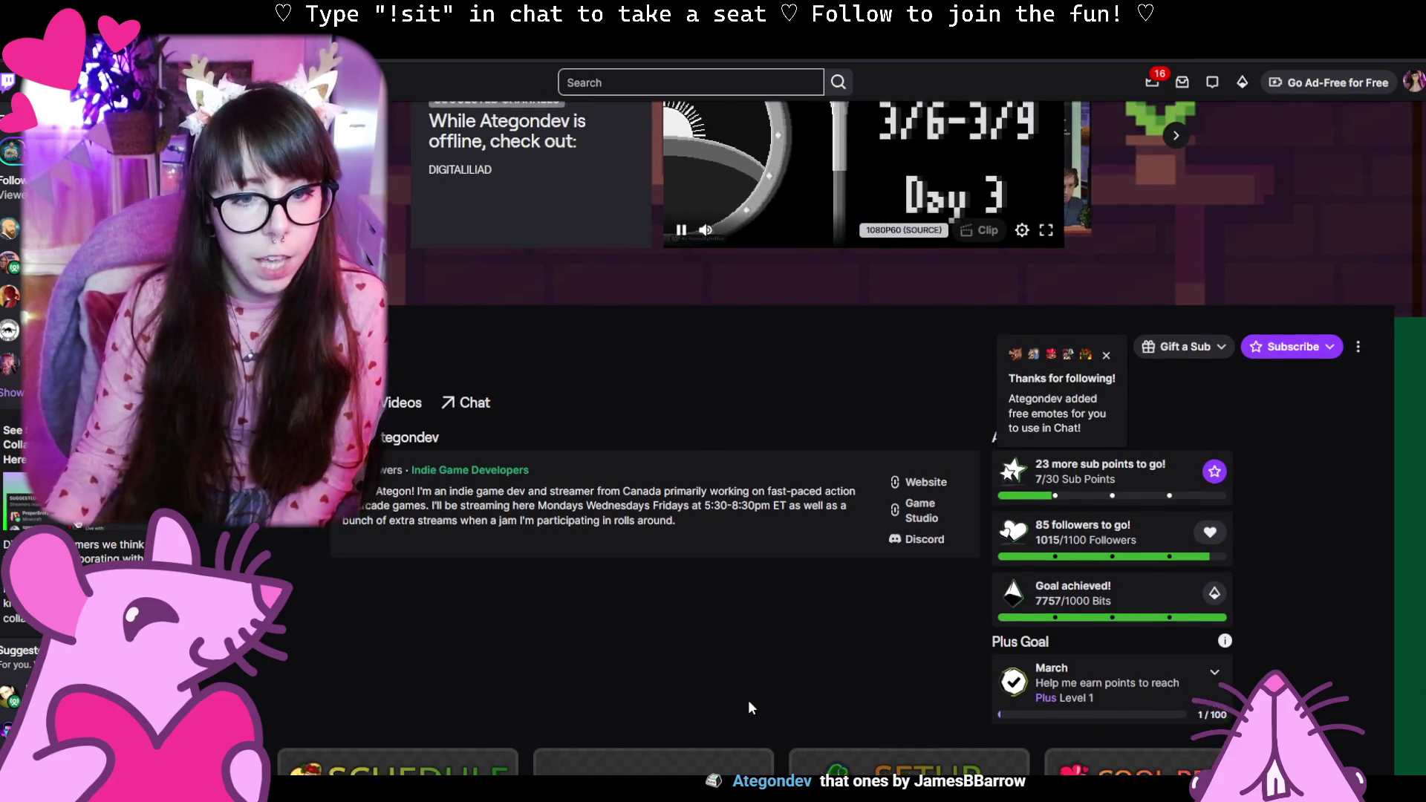
scroll(747, 700, up, 1)
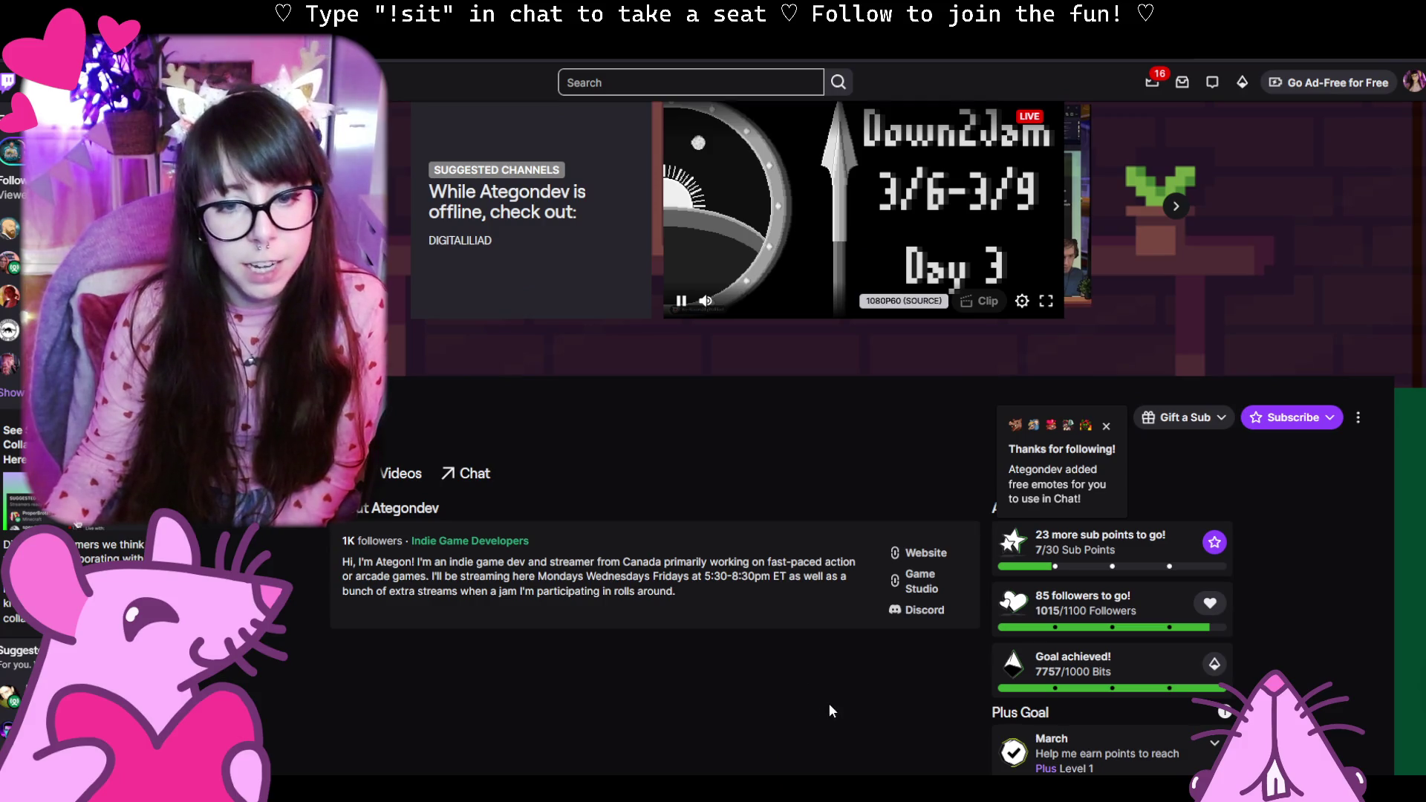
scroll(839, 695, up, 1)
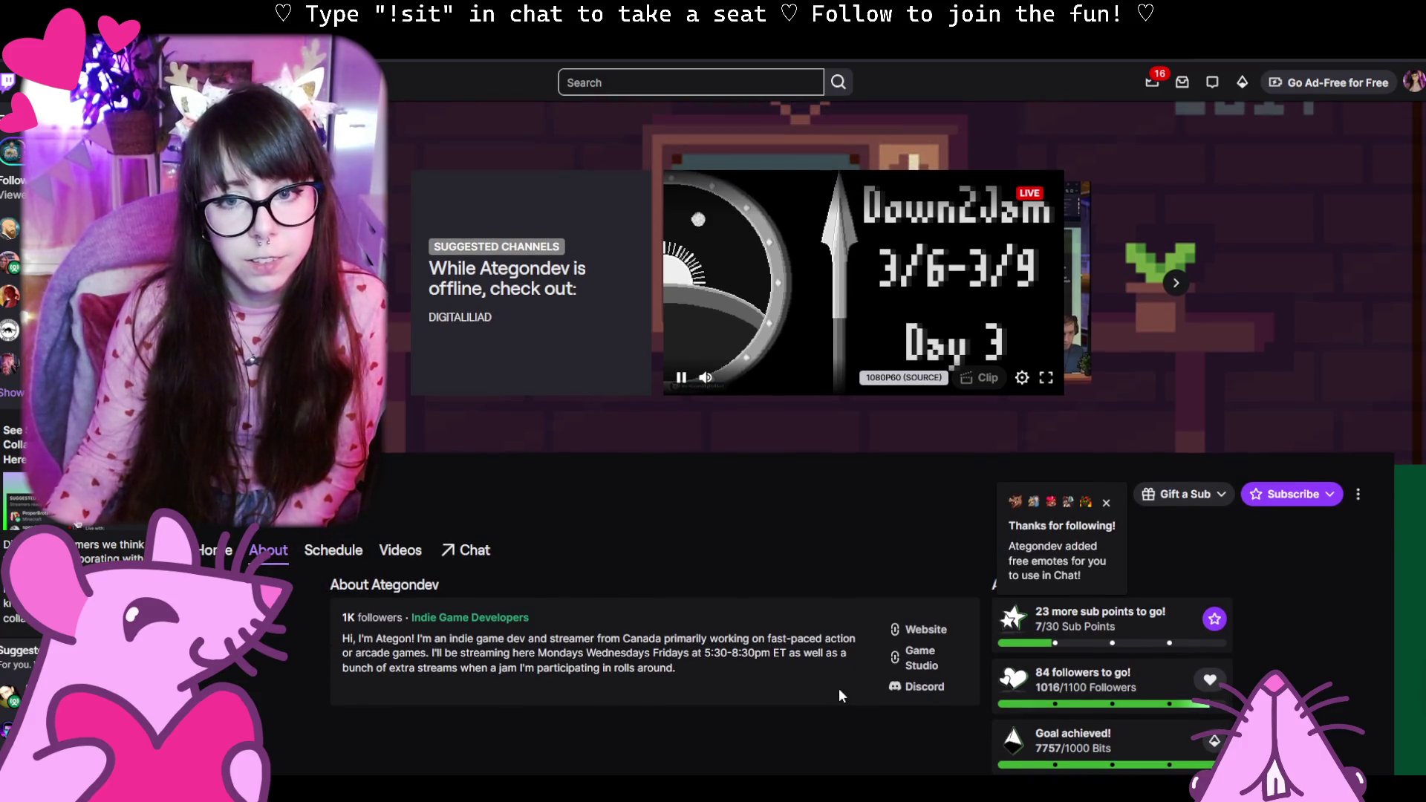
scroll(839, 687, down, 5)
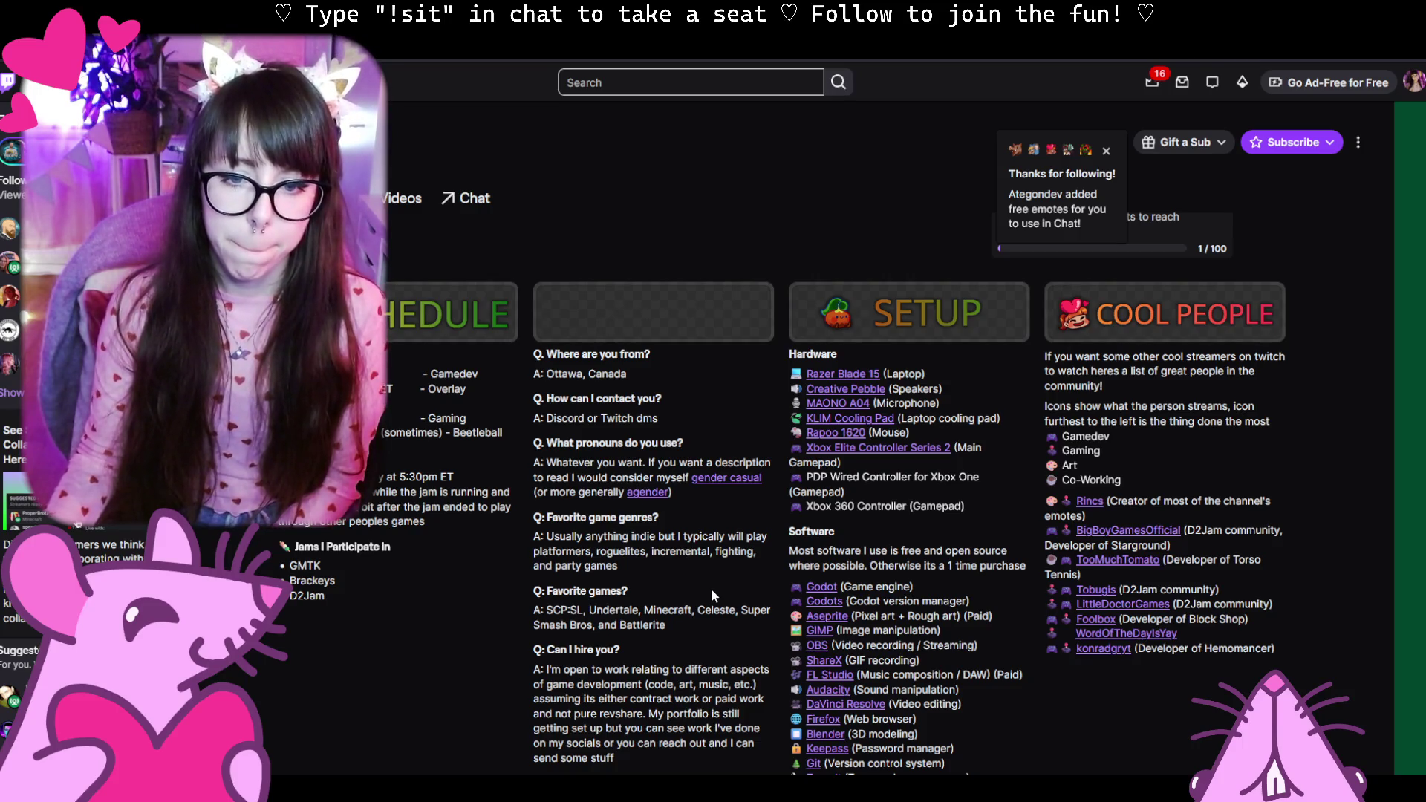
scroll(711, 589, down, 2)
scroll(711, 589, down, 2)
scroll(713, 590, down, 2)
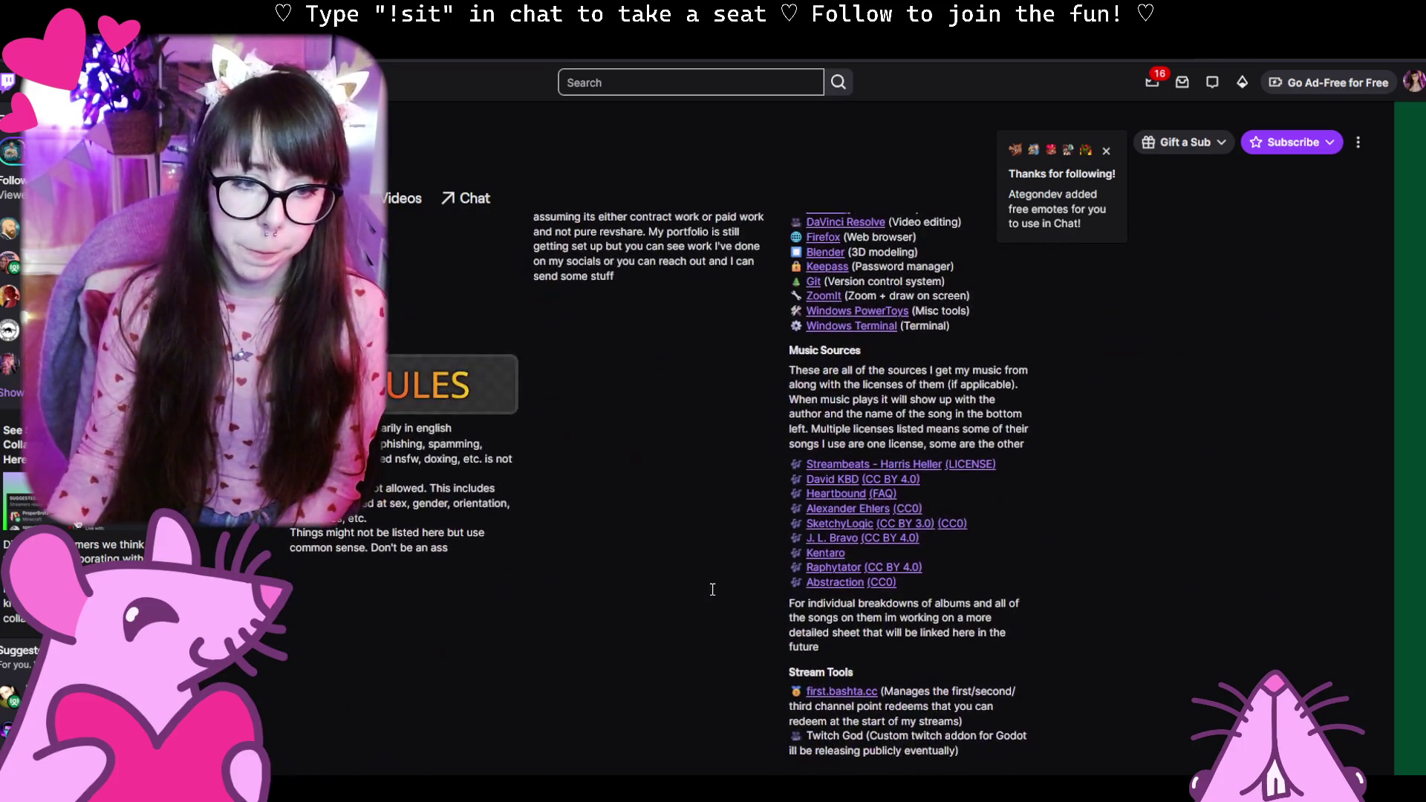
scroll(710, 589, up, 3)
scroll(712, 588, up, 5)
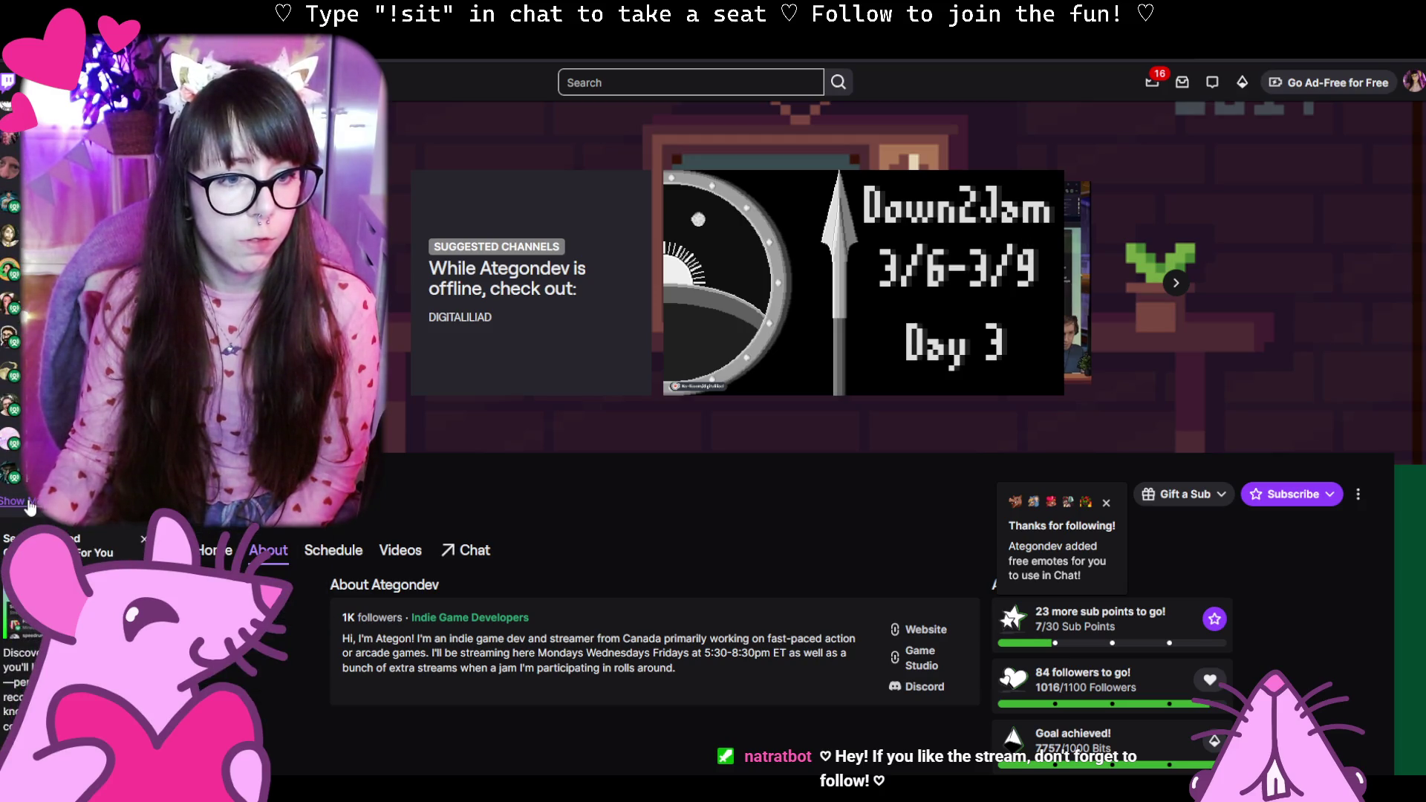
Expand the left sidebar's list of recommended channels with Show More.
click(30, 508)
mouse_move(9, 532)
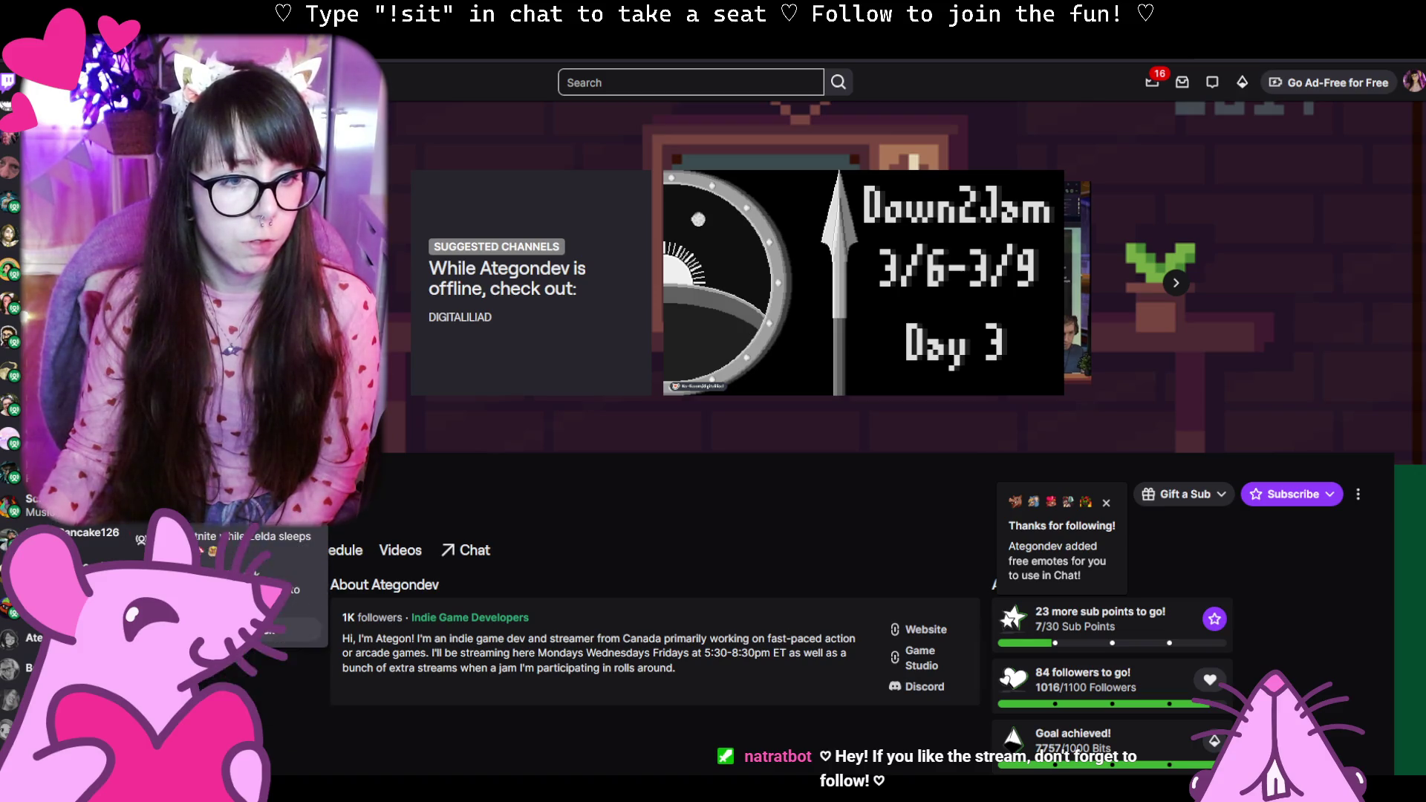